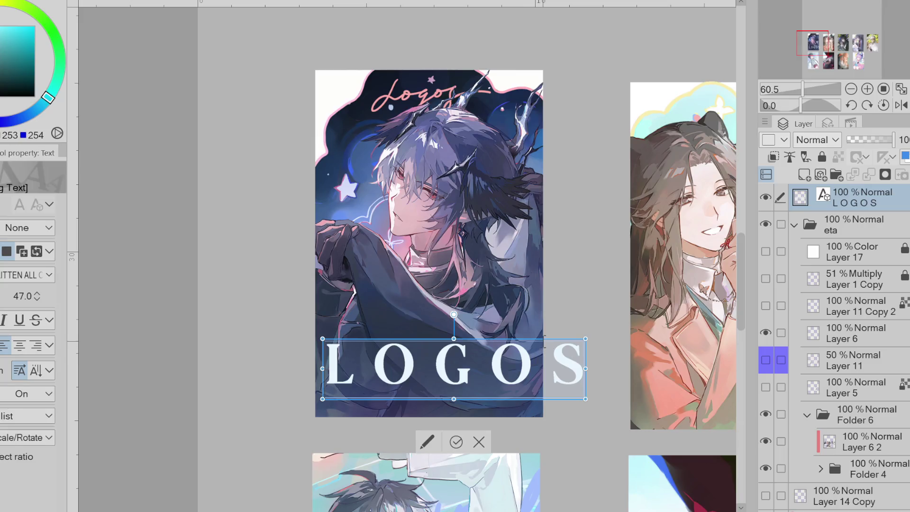
# Nudge the LOGOS title slightly up and left and commit it
pyautogui.moveTo(544, 340); pyautogui.dragTo(538, 331)
pyautogui.click(455, 442)
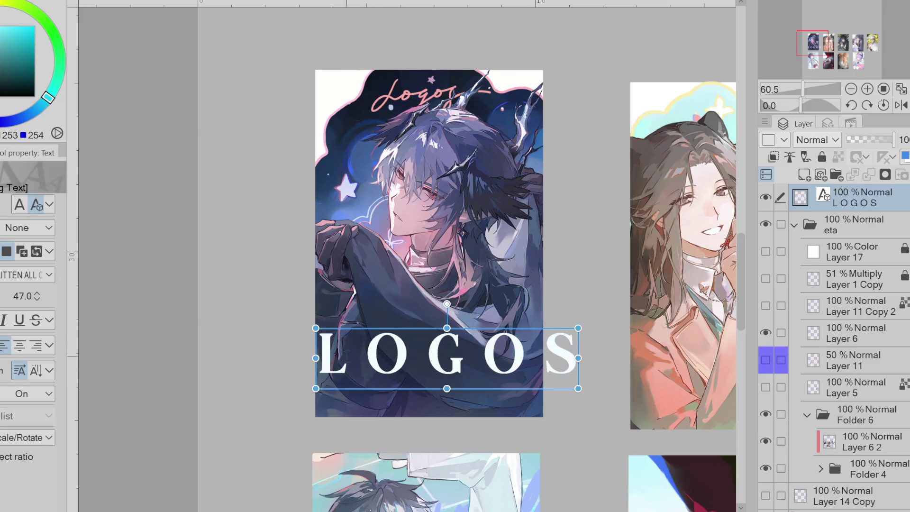
pyautogui.scroll(5, 373, 338)
pyautogui.scroll(-4, 373, 337)
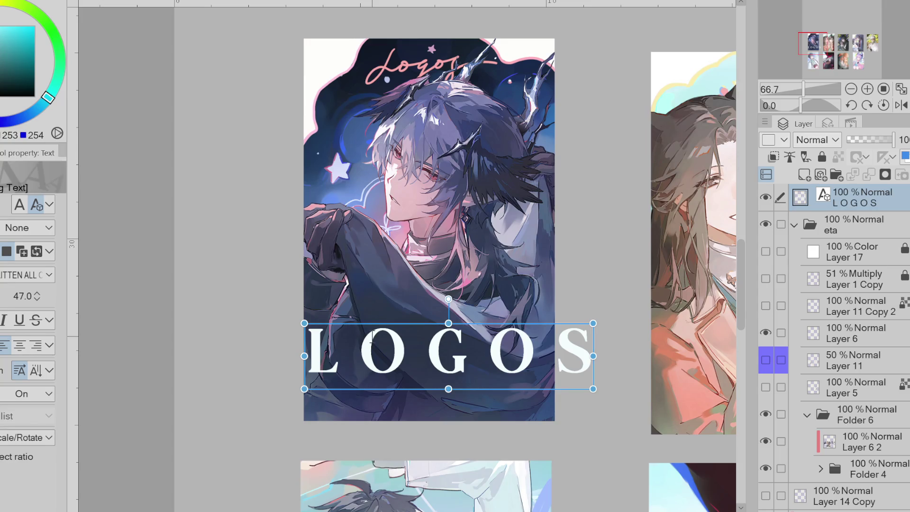
# Select all of the LOGOS text to reduce its letter spacing
pyautogui.click(373, 337)
pyautogui.hotkey('shift', 'Left')
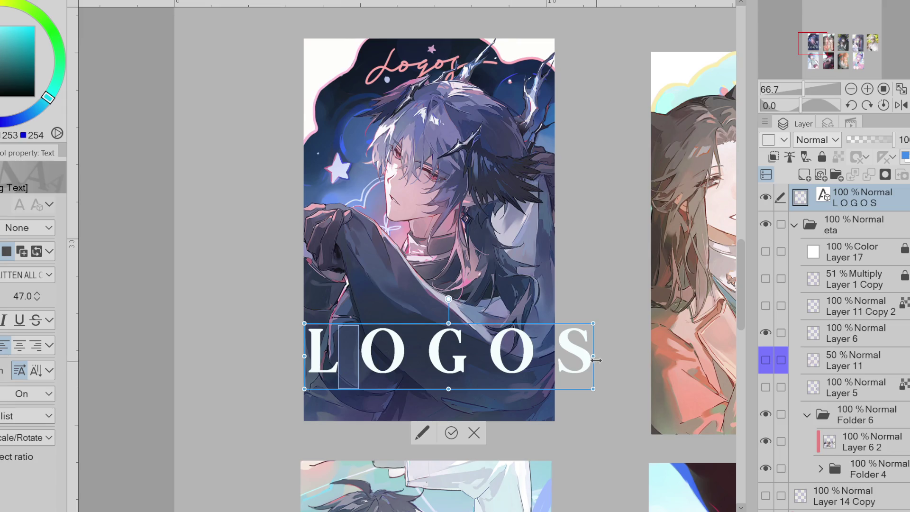
pyautogui.click(451, 432)
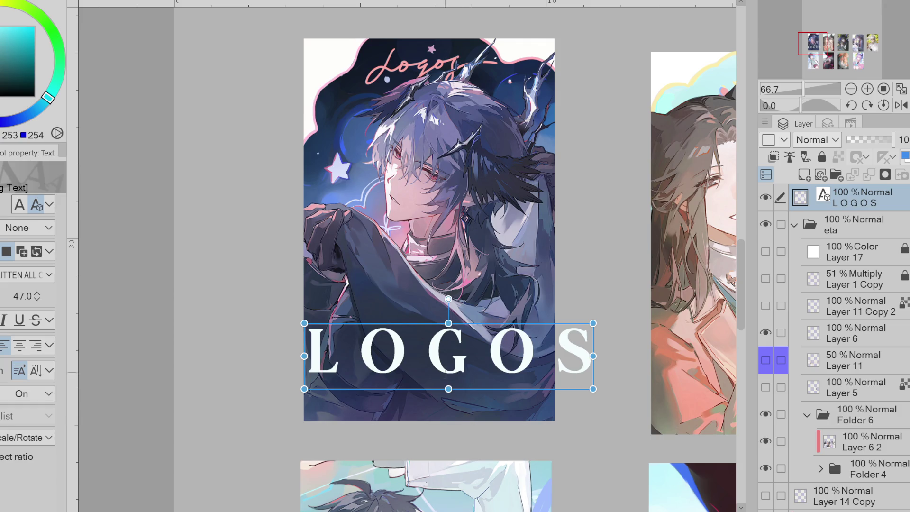
pyautogui.click(439, 363)
pyautogui.doubleClick(439, 363)
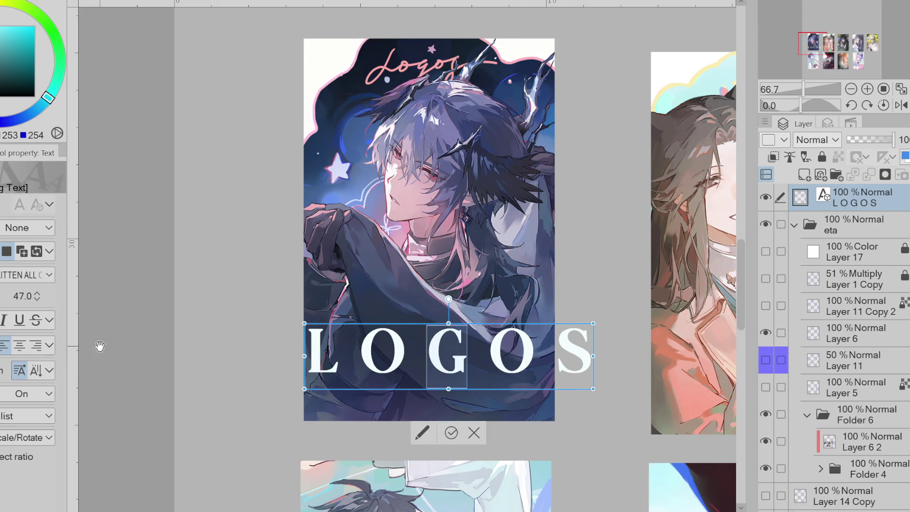
pyautogui.hotkey('ctrl', 'a')
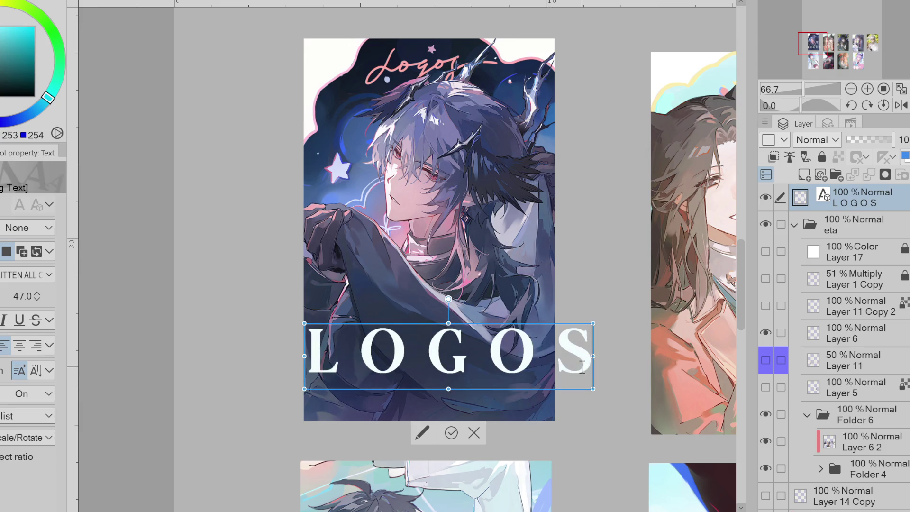
pyautogui.press('Escape')
pyautogui.click(564, 362)
pyautogui.hotkey('ctrl', 'a')
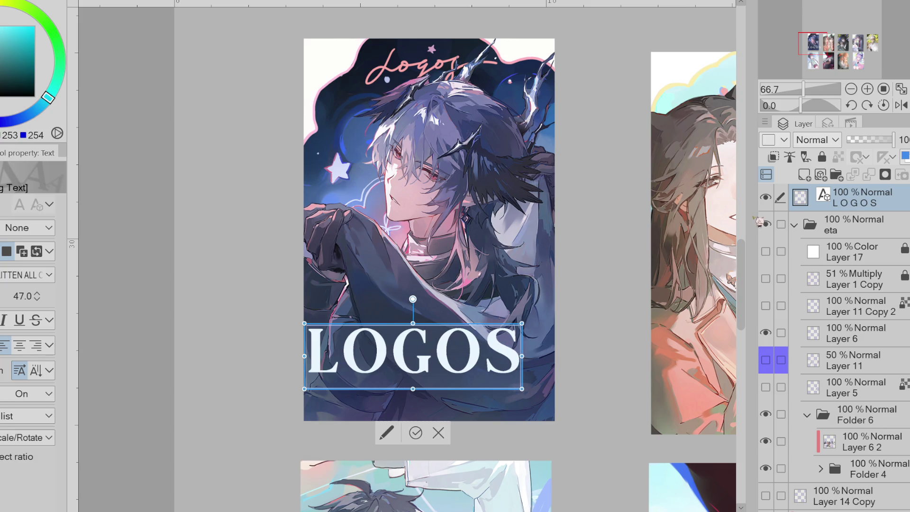
# Move the LOGOS title right so it sits centred near the bottom
pyautogui.moveTo(502, 329); pyautogui.dragTo(522, 327)
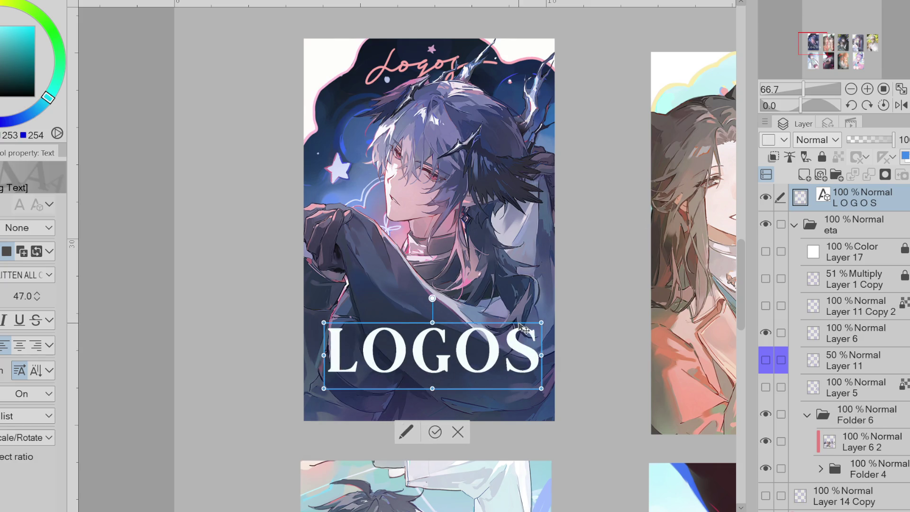
pyautogui.scroll(-2, 523, 327)
pyautogui.moveTo(462, 325); pyautogui.dragTo(461, 325)
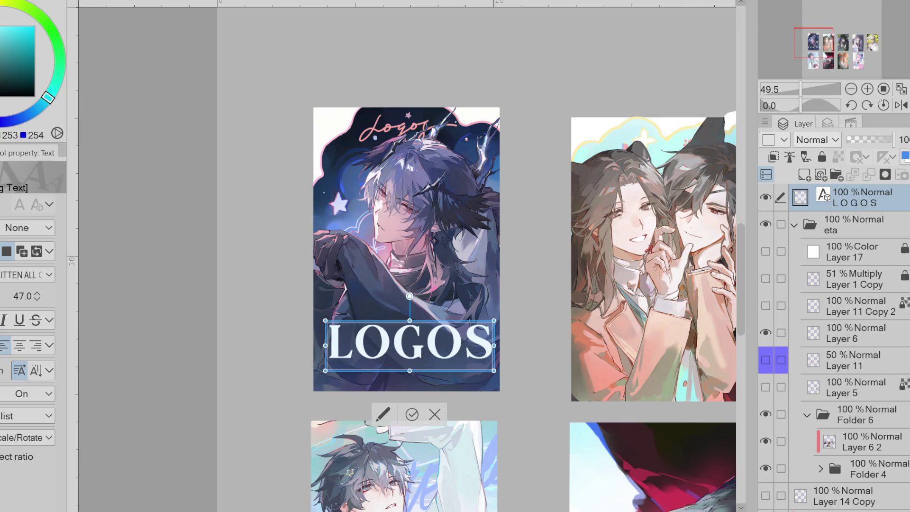
# Commit the LOGOS text and add a new layer above it
pyautogui.click(412, 414)
pyautogui.click(804, 174)
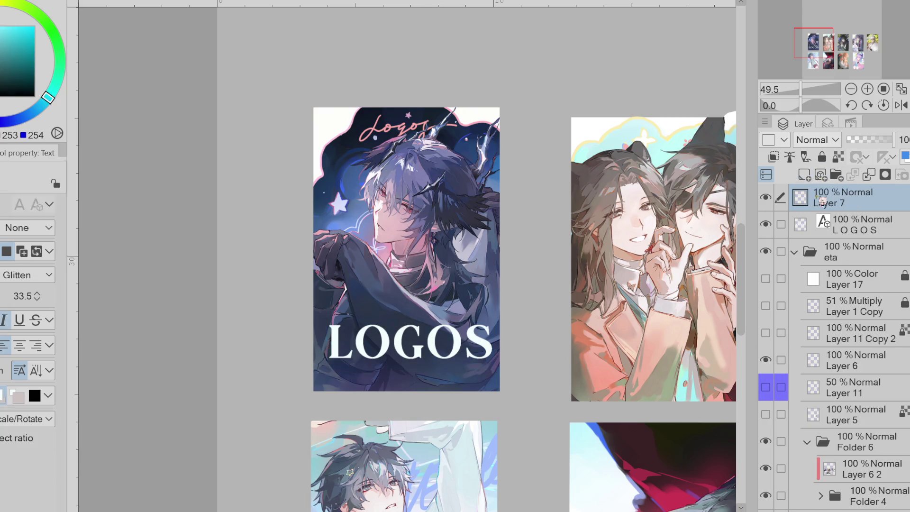
pyautogui.scroll(1, 384, 345)
# Draw white straight lines forming a diamond over the O of LOGOS
pyautogui.press('u')
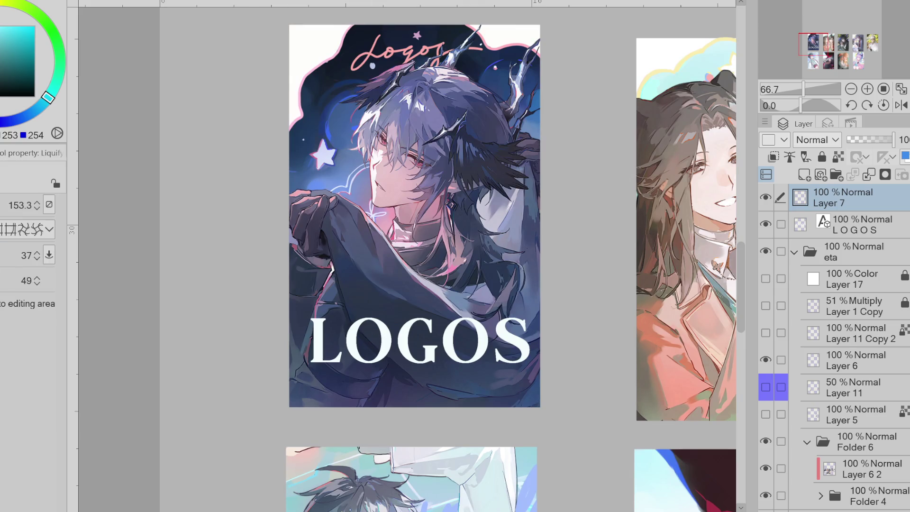
pyautogui.scroll(3, 201, 336)
pyautogui.press('u')
pyautogui.press('u')
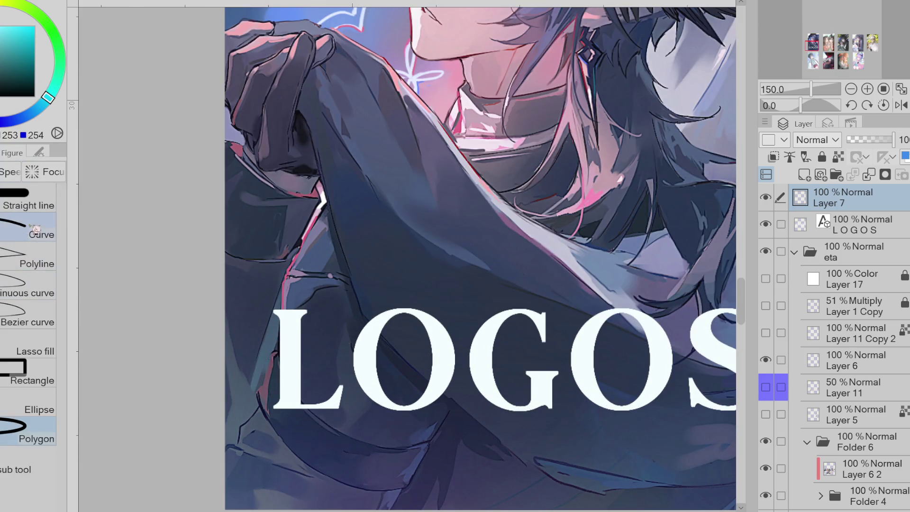
pyautogui.moveTo(398, 309)
pyautogui.mouseDown()
pyautogui.moveTo(365, 362)
pyautogui.moveTo(354, 356)
pyautogui.moveTo(353, 364)
pyautogui.mouseUp()
pyautogui.hotkey('ctrl', 'z')
pyautogui.moveTo(400, 310)
pyautogui.mouseDown()
pyautogui.moveTo(360, 362)
pyautogui.moveTo(382, 343)
pyautogui.moveTo(393, 317)
pyautogui.moveTo(354, 361)
pyautogui.moveTo(400, 409)
pyautogui.mouseUp()
pyautogui.moveTo(400, 407); pyautogui.dragTo(448, 363)
pyautogui.moveTo(427, 325); pyautogui.dragTo(404, 311)
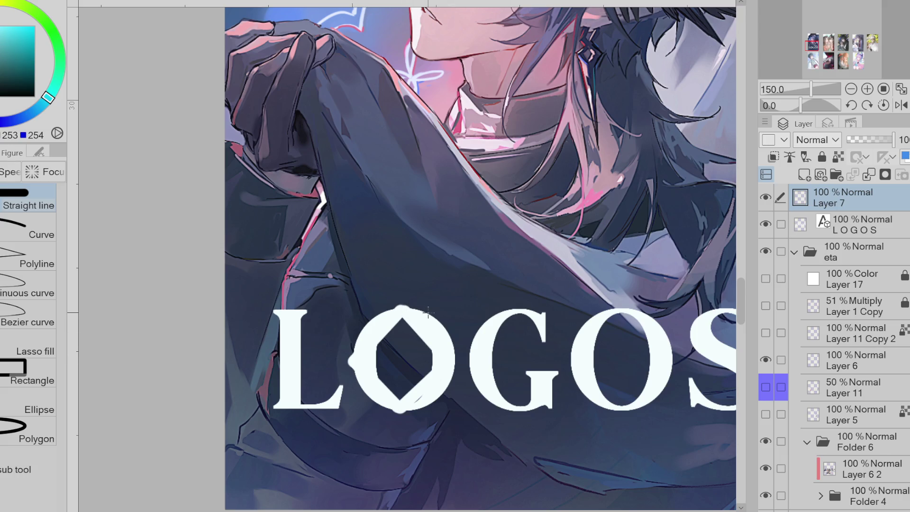
# Erase the solid O from the LOGOS layer inside the diamond
pyautogui.click(765, 223)
pyautogui.click(765, 224)
pyautogui.press('e')
pyautogui.click(879, 221)
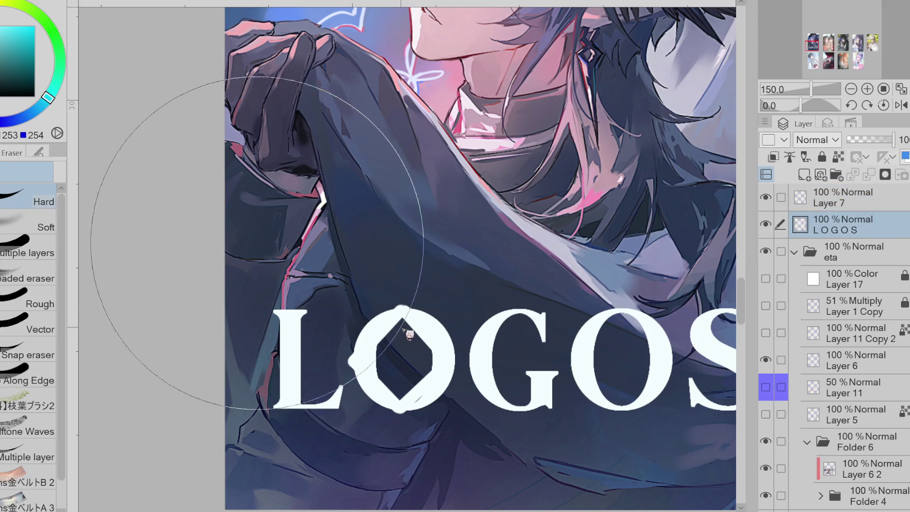
pyautogui.moveTo(374, 322)
pyautogui.mouseDown()
pyautogui.moveTo(403, 379)
pyautogui.moveTo(440, 394)
pyautogui.moveTo(455, 341)
pyautogui.moveTo(427, 404)
pyautogui.mouseUp()
# Zoom out and toggle the diamond layer to compare, leaving it active
pyautogui.hotkey('ctrl', '-')
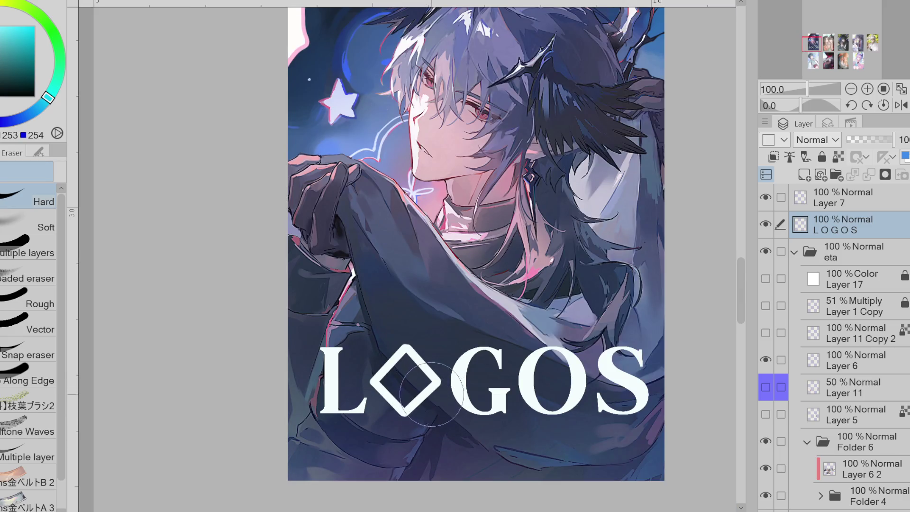
pyautogui.press('p')
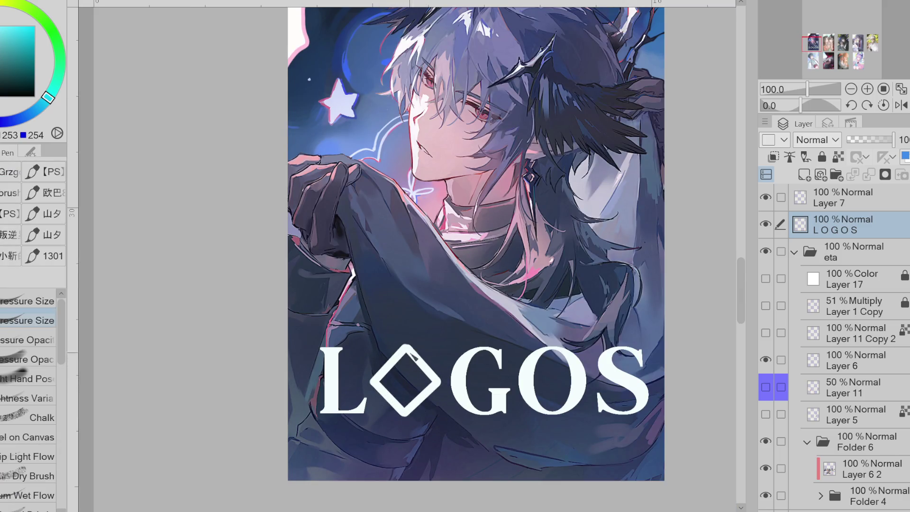
pyautogui.click(765, 197)
pyautogui.click(765, 196)
pyautogui.click(834, 196)
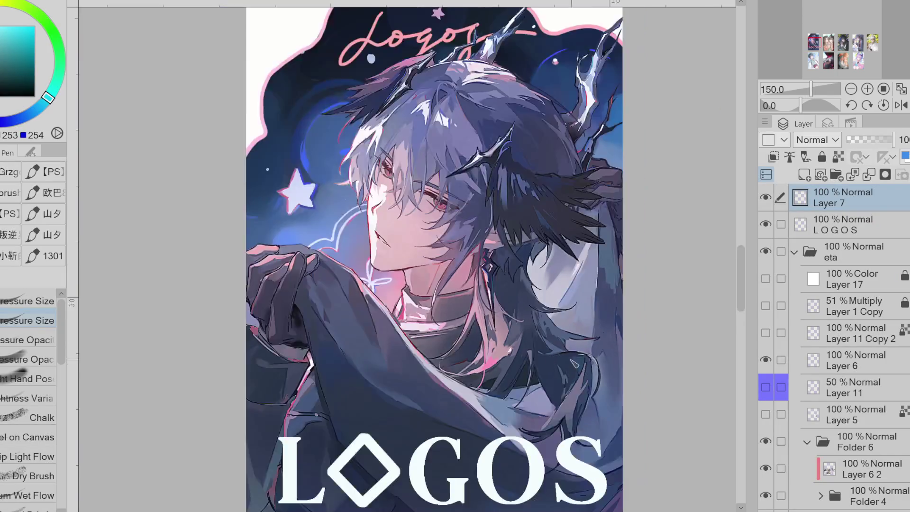
# Merge the diamond layer into LOGOS and move the title slightly lower
pyautogui.scroll(-3, 473, 237)
pyautogui.click(876, 179)
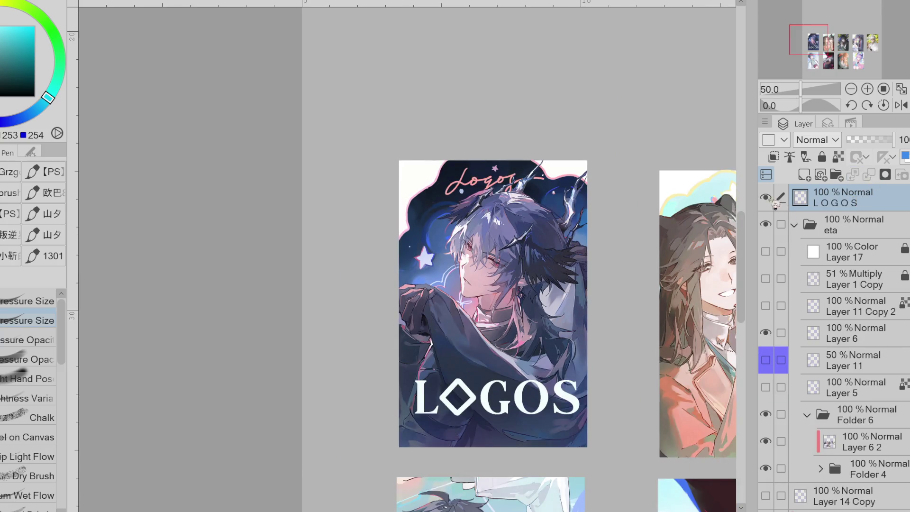
pyautogui.hotkey('ctrl', 't')
pyautogui.moveTo(545, 380); pyautogui.dragTo(545, 385)
pyautogui.click(474, 440)
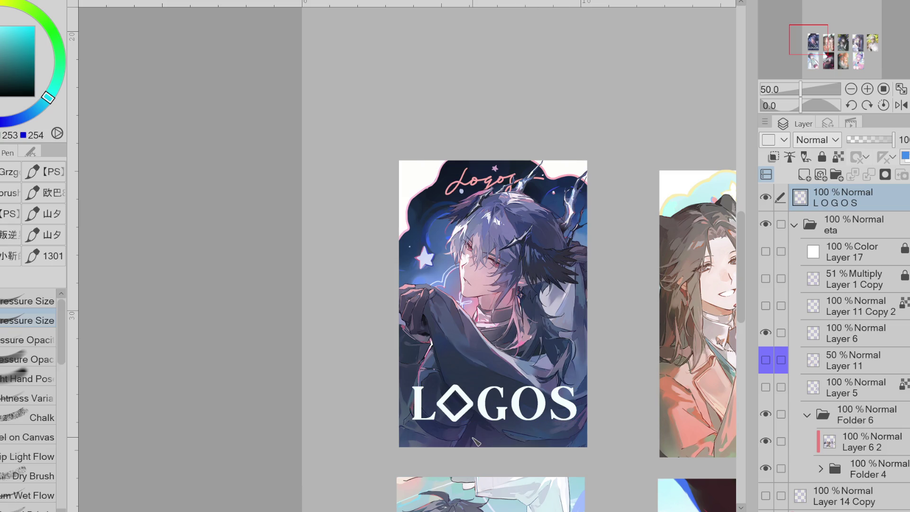
# Lock LOGOS transparent pixels, hide Layer 6, and show Layer 11 at full opacity
pyautogui.click(838, 157)
pyautogui.click(765, 332)
pyautogui.click(765, 360)
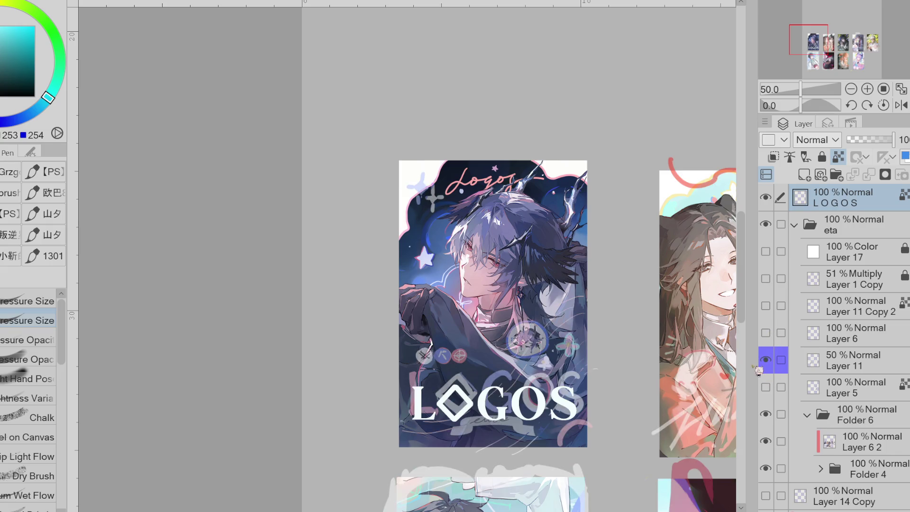
pyautogui.click(869, 365)
pyautogui.click(893, 139)
# Paint the L of LOGOS pink and the G lavender-blue
pyautogui.keyDown('alt'); pyautogui.click(419, 374); pyautogui.keyUp('alt')
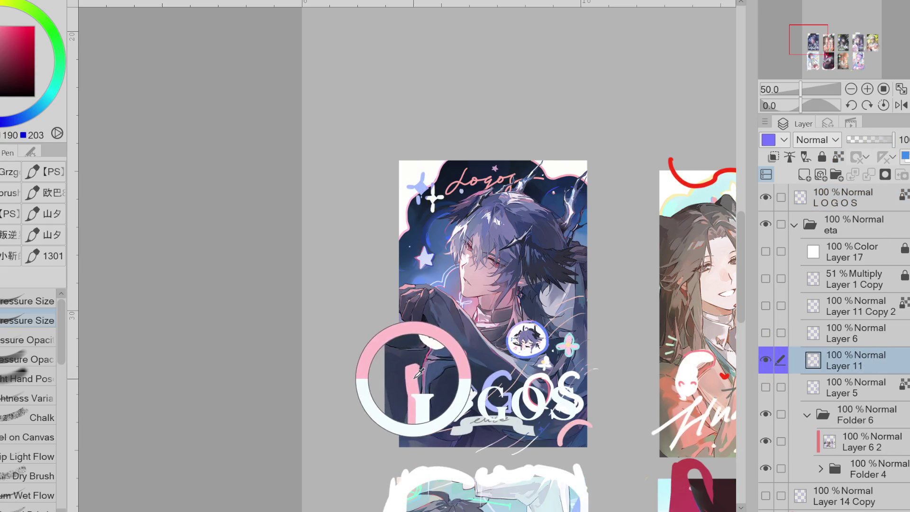
pyautogui.keyDown('ctrl'); pyautogui.keyDown('shift'); pyautogui.click(429, 375); pyautogui.keyUp('shift'); pyautogui.keyUp('ctrl')
pyautogui.moveTo(417, 379); pyautogui.dragTo(422, 429)
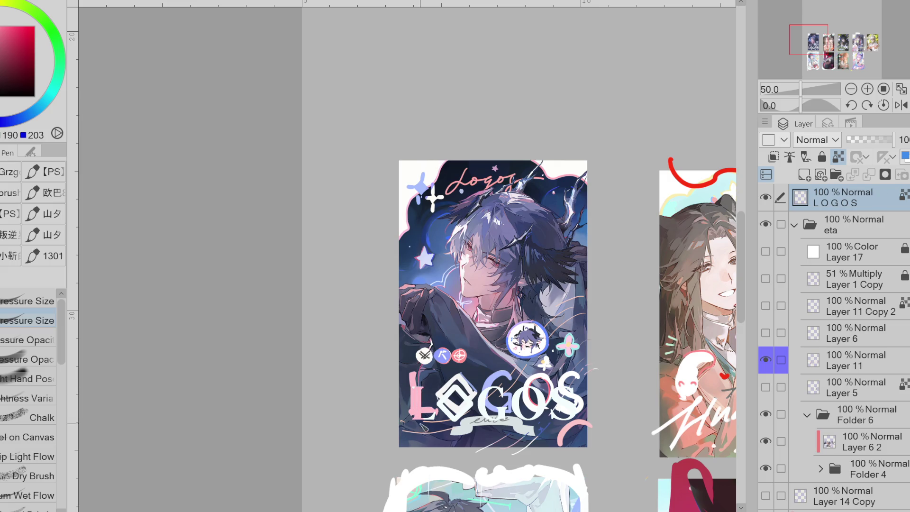
pyautogui.keyDown('alt'); pyautogui.click(453, 393); pyautogui.keyUp('alt')
pyautogui.keyDown('alt'); pyautogui.click(495, 379); pyautogui.keyUp('alt')
pyautogui.moveTo(503, 384); pyautogui.dragTo(480, 413)
pyautogui.keyDown('alt'); pyautogui.click(538, 376); pyautogui.keyUp('alt')
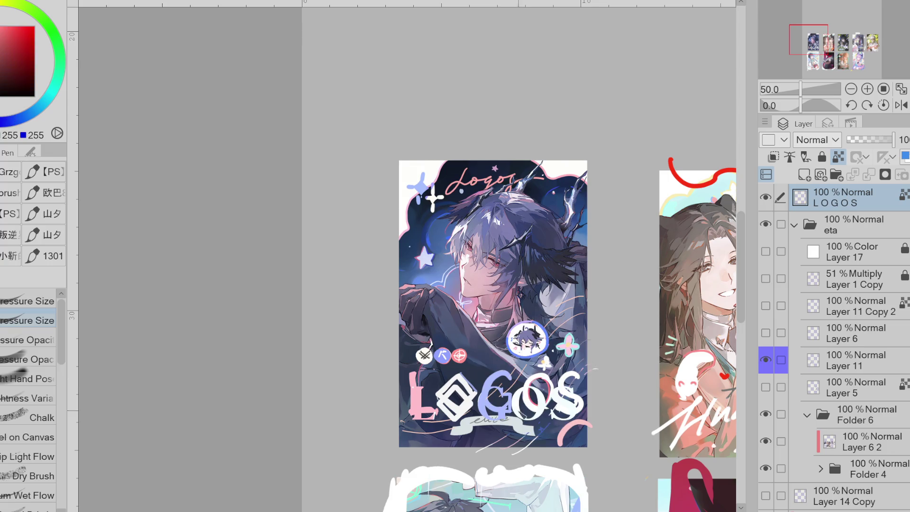
pyautogui.keyDown('alt'); pyautogui.click(571, 375); pyautogui.keyUp('alt')
# Nudge the LOGOS title into its final position with Ctrl+T
pyautogui.hotkey('ctrl', 't')
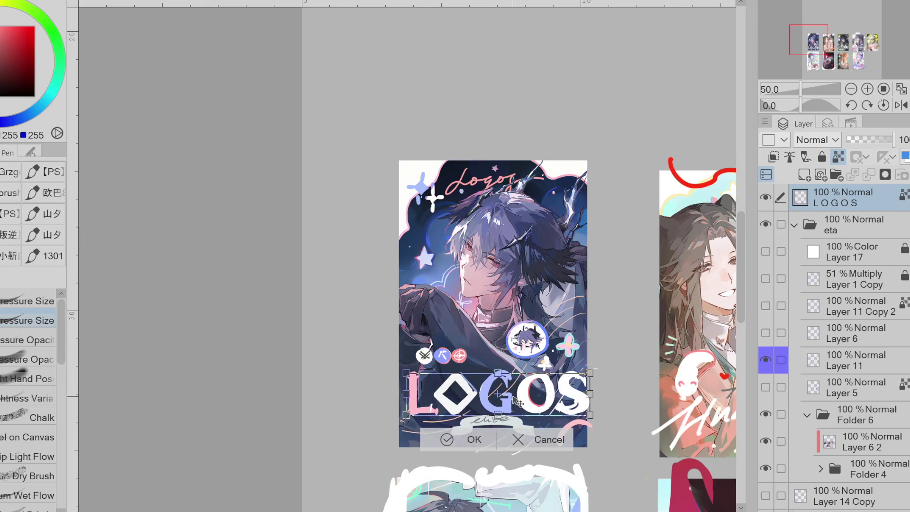
pyautogui.press('Left')
pyautogui.press('Left')
pyautogui.press('Left')
pyautogui.press('Up')
pyautogui.press('Up')
pyautogui.press('Up')
pyautogui.moveTo(519, 403); pyautogui.dragTo(518, 404)
pyautogui.click(467, 439)
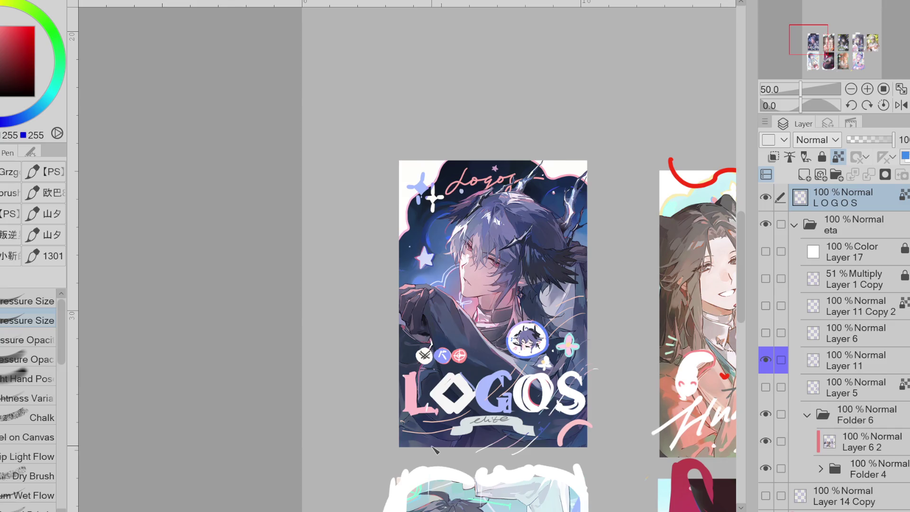
pyautogui.scroll(1, 534, 398)
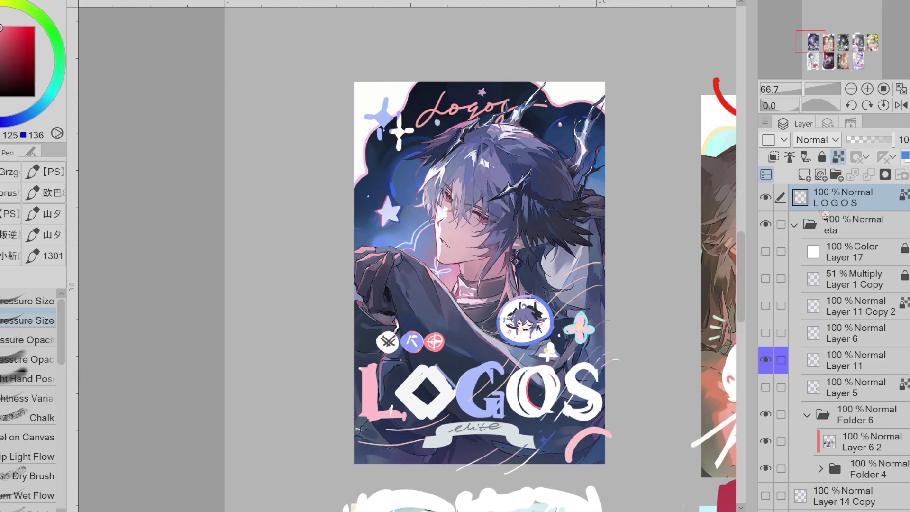
# Hide the stickers layer and paint red along the O's left inner edge
pyautogui.click(769, 366)
pyautogui.scroll(1, 735, 382)
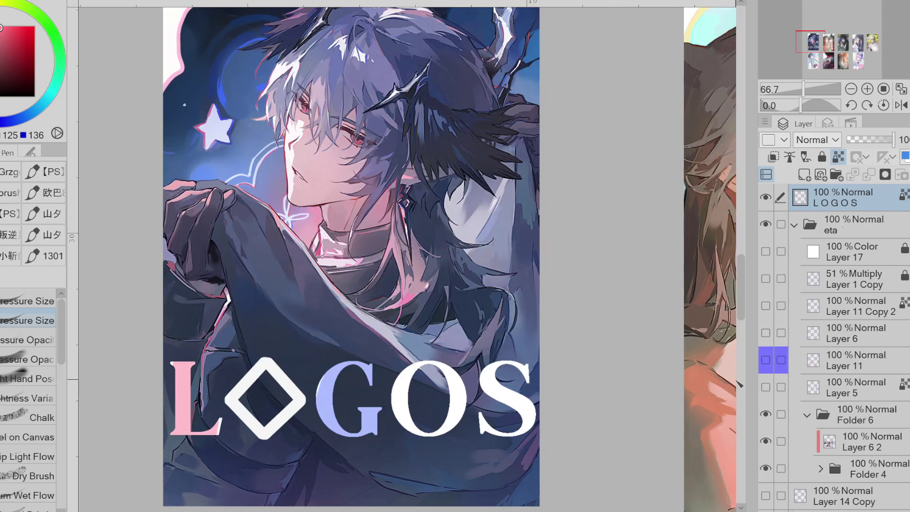
pyautogui.click(765, 360)
pyautogui.click(766, 360)
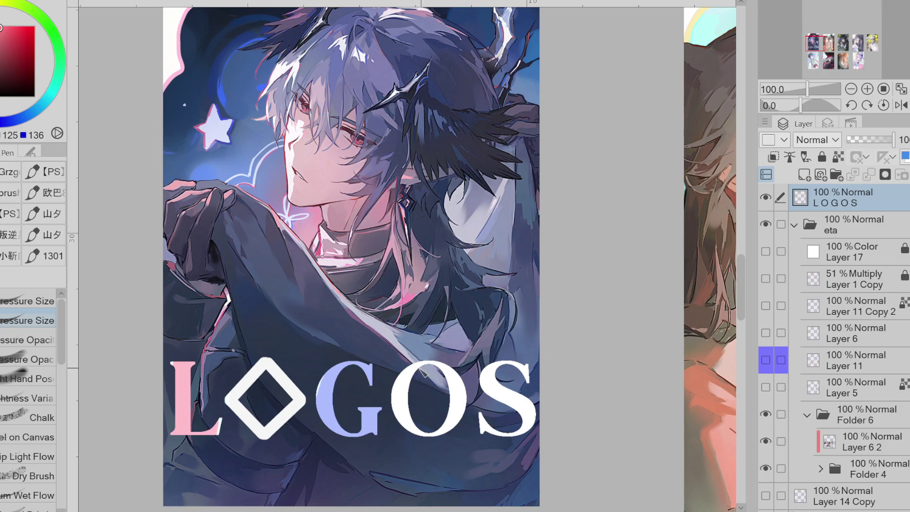
pyautogui.moveTo(428, 364)
pyautogui.mouseDown()
pyautogui.moveTo(418, 368)
pyautogui.moveTo(399, 429)
pyautogui.mouseUp()
pyautogui.scroll(1, 429, 369)
pyautogui.hotkey('ctrl', 'z')
pyautogui.moveTo(425, 362)
pyautogui.mouseDown()
pyautogui.moveTo(401, 398)
pyautogui.moveTo(409, 448)
pyautogui.moveTo(428, 464)
pyautogui.mouseUp()
# Shade the diamond's upper-right edge lavender with transparency locked, then move LOGOS below Layer 6
pyautogui.keyDown('alt'); pyautogui.click(412, 448); pyautogui.keyUp('alt')
pyautogui.keyDown('alt'); pyautogui.click(297, 385); pyautogui.keyUp('alt')
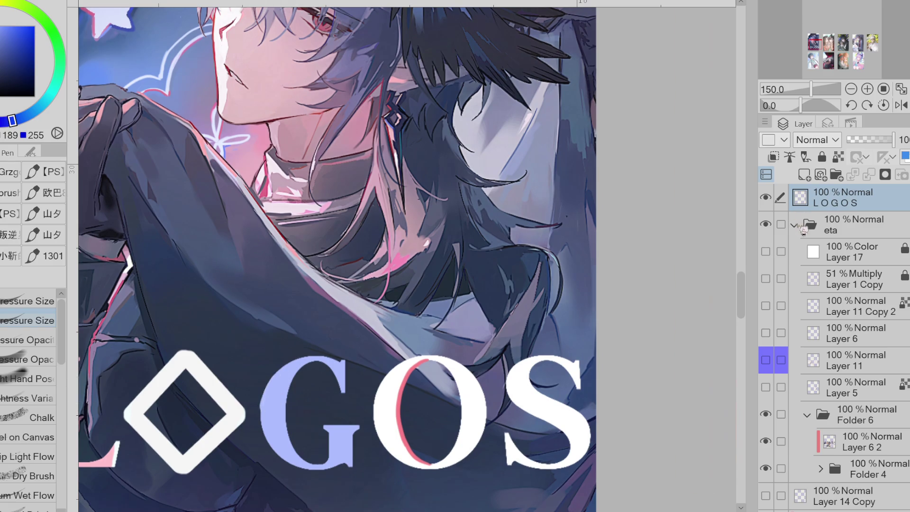
pyautogui.click(838, 157)
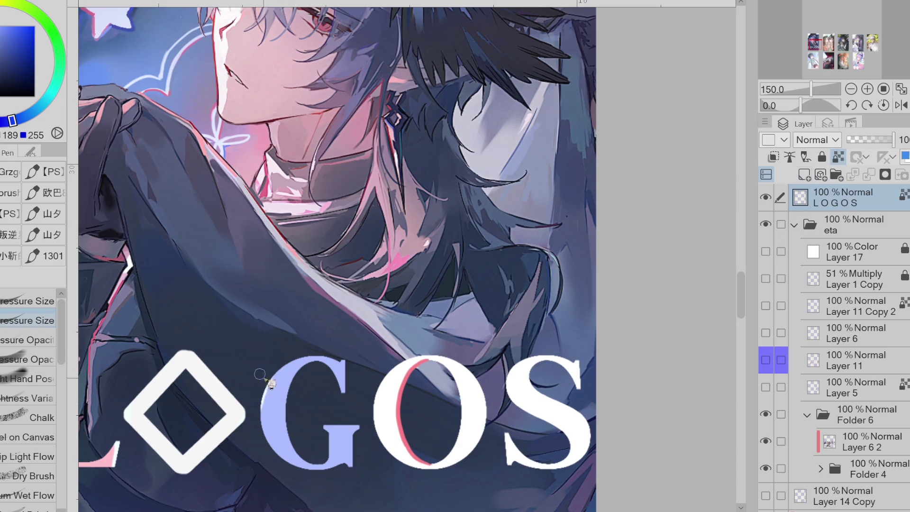
pyautogui.scroll(1, 322, 469)
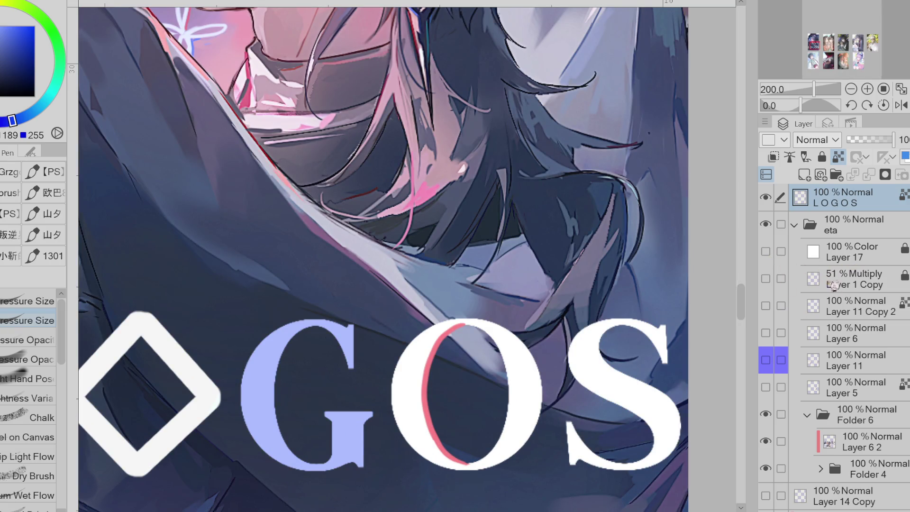
pyautogui.click(774, 362)
pyautogui.hotkey('ctrl', '-')
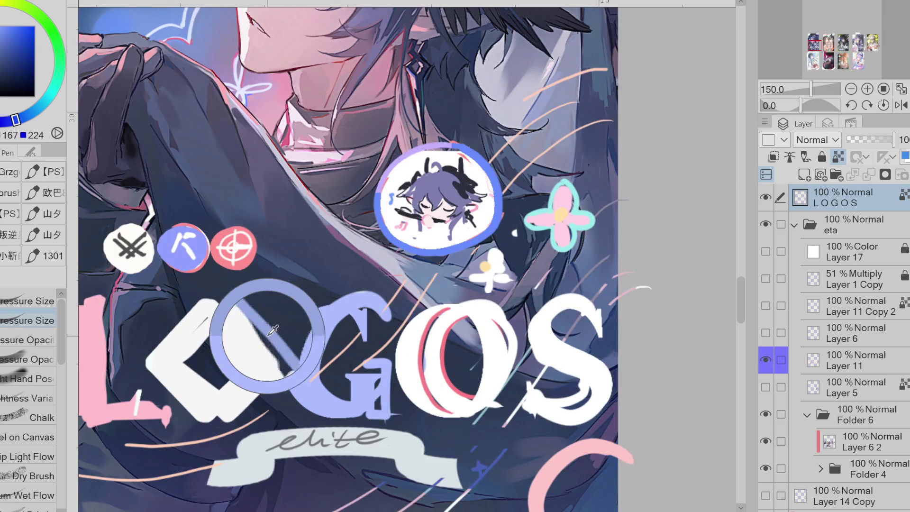
pyautogui.click(765, 360)
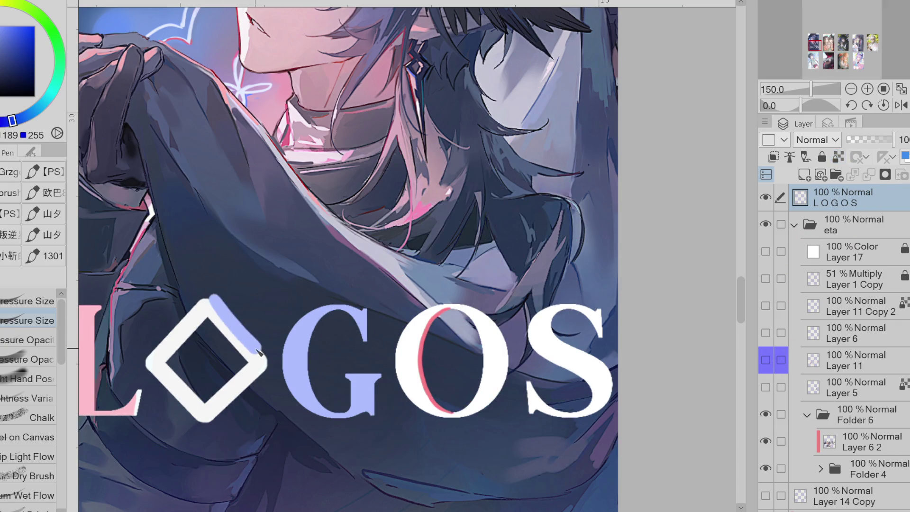
pyautogui.moveTo(216, 302); pyautogui.dragTo(266, 360)
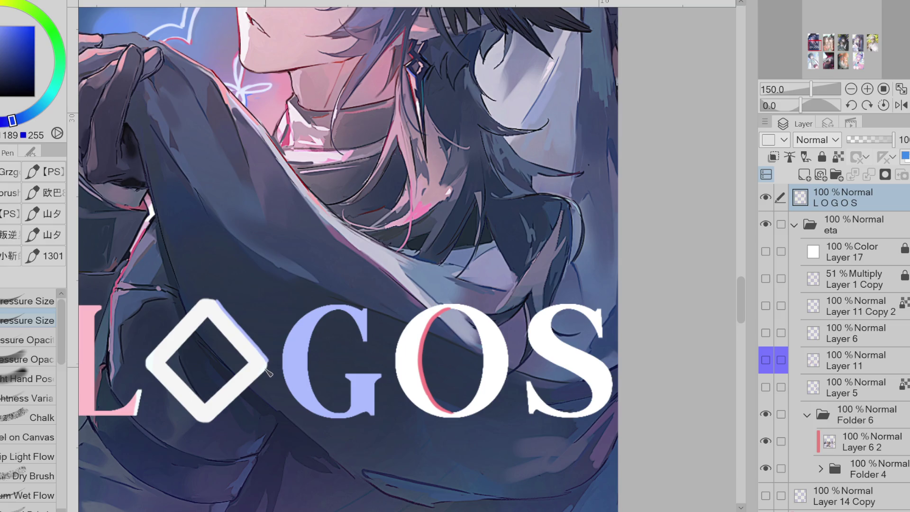
pyautogui.scroll(-2, 268, 372)
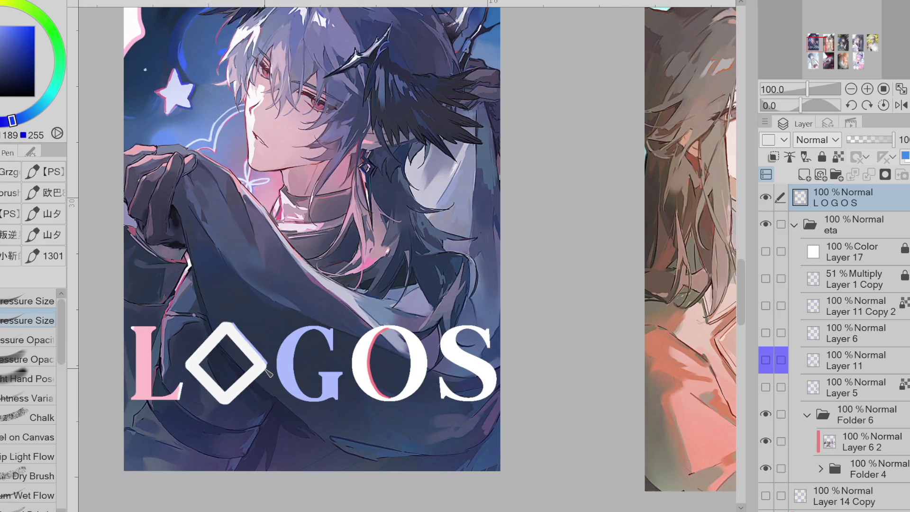
pyautogui.moveTo(829, 308); pyautogui.dragTo(829, 346)
# Fade Layer 11 (stickers and banner) to 39% opacity
pyautogui.click(773, 362)
pyautogui.click(773, 362)
pyautogui.click(773, 362)
pyautogui.click(773, 362)
pyautogui.click(773, 362)
pyautogui.click(774, 362)
pyautogui.click(773, 361)
pyautogui.click(821, 365)
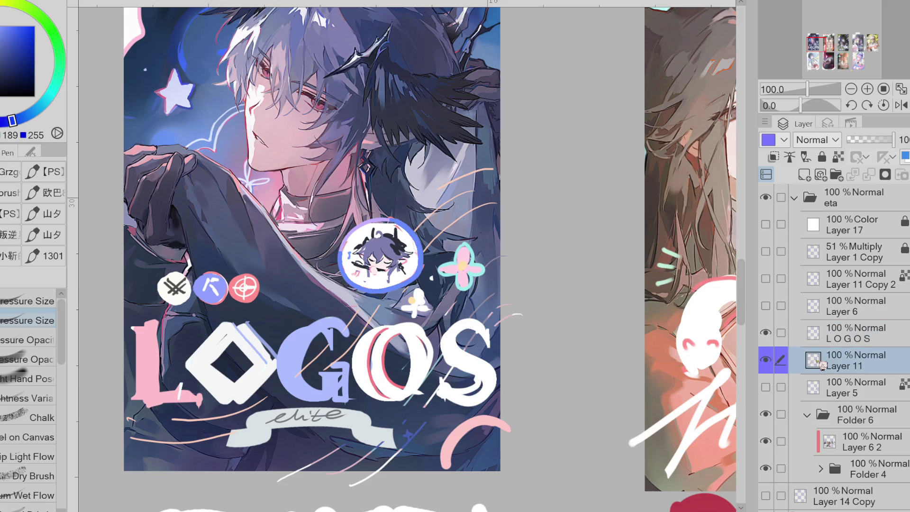
pyautogui.click(770, 365)
pyautogui.click(770, 365)
pyautogui.click(771, 366)
pyautogui.click(771, 366)
pyautogui.scroll(-3, 394, 345)
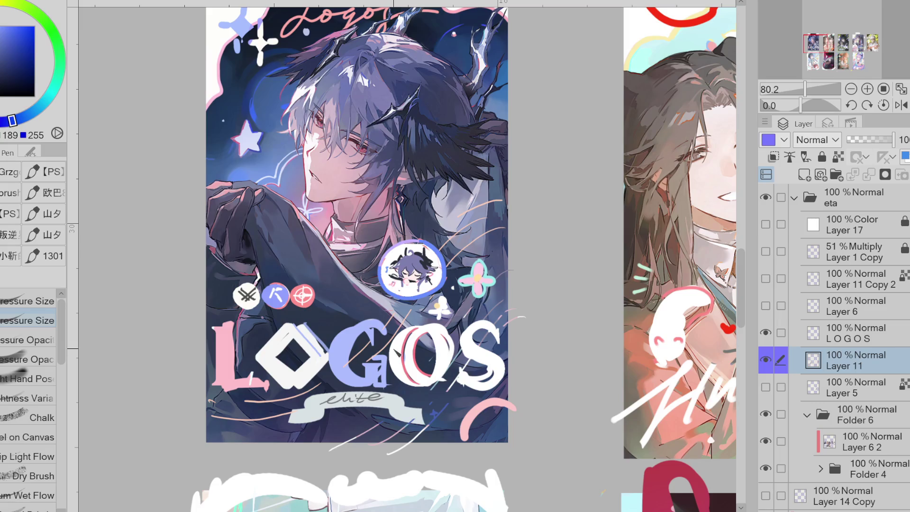
pyautogui.scroll(2, 319, 97)
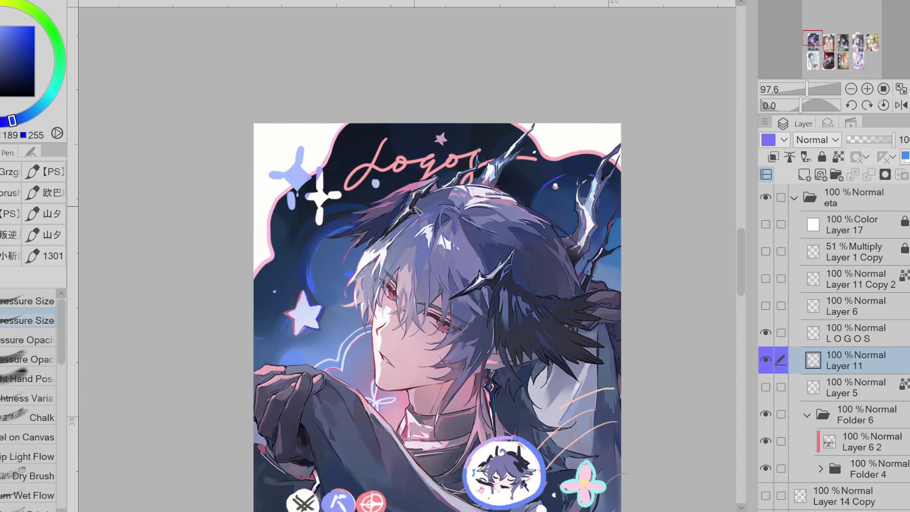
pyautogui.moveTo(873, 149); pyautogui.dragTo(865, 149)
# Outline a light-blue four-point sparkle on the LOGOS layer and fill its left tip
pyautogui.click(864, 326)
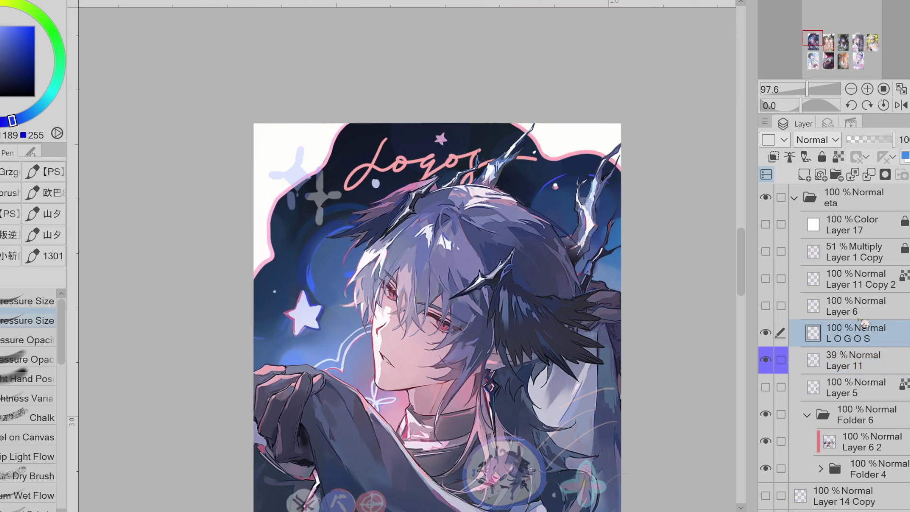
pyautogui.scroll(2, 313, 137)
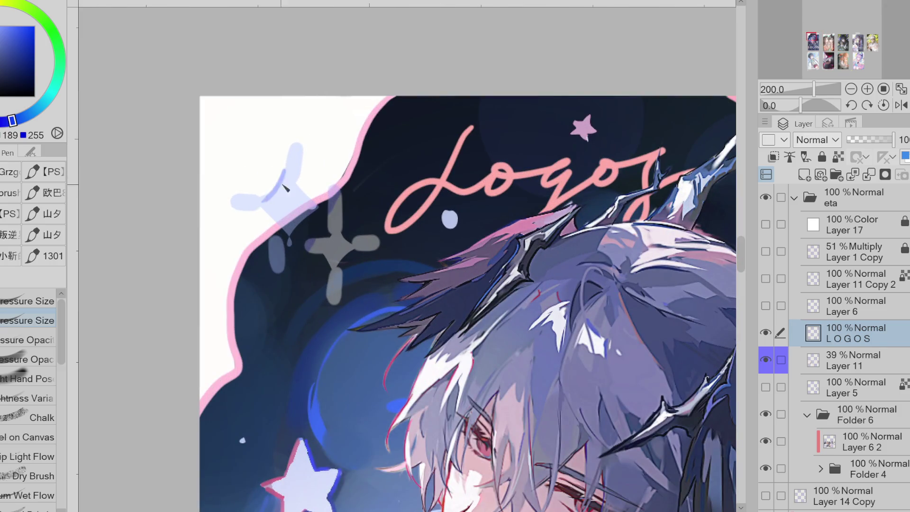
pyautogui.hotkey('ctrl', 'z')
pyautogui.moveTo(286, 241); pyautogui.dragTo(316, 209)
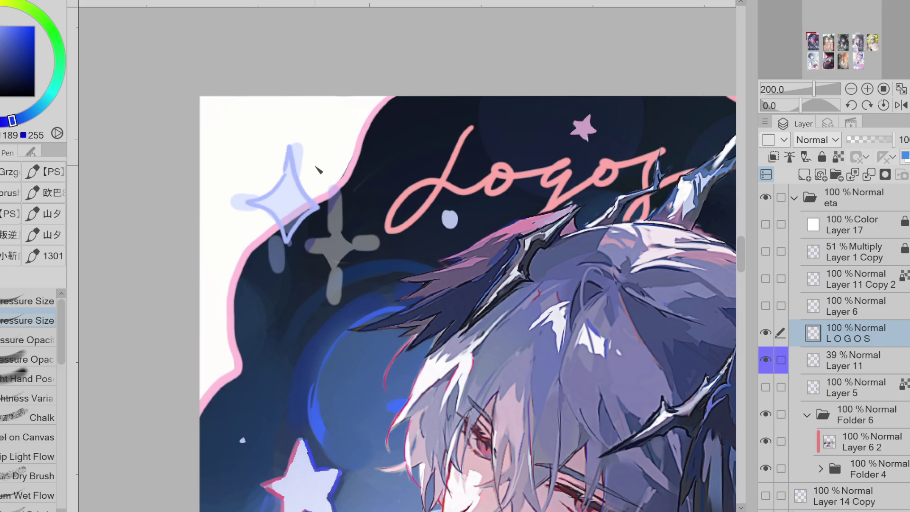
pyautogui.press('e')
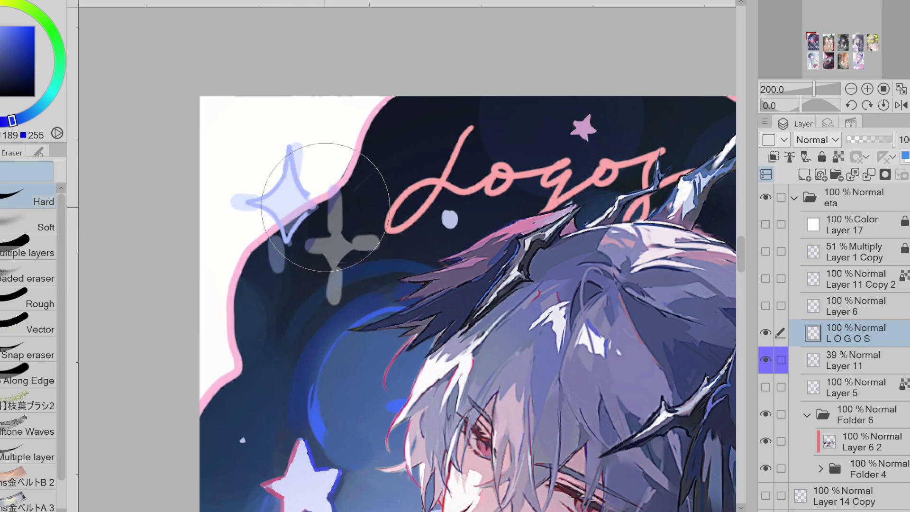
pyautogui.press('p')
pyautogui.moveTo(323, 205); pyautogui.dragTo(290, 243)
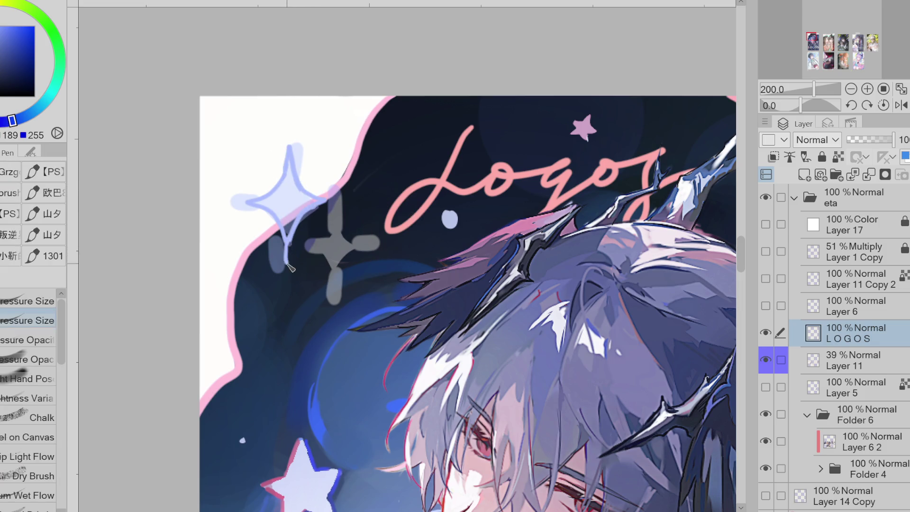
pyautogui.hotkey('ctrl', 'z')
pyautogui.press('g')
pyautogui.moveTo(244, 201); pyautogui.dragTo(246, 202)
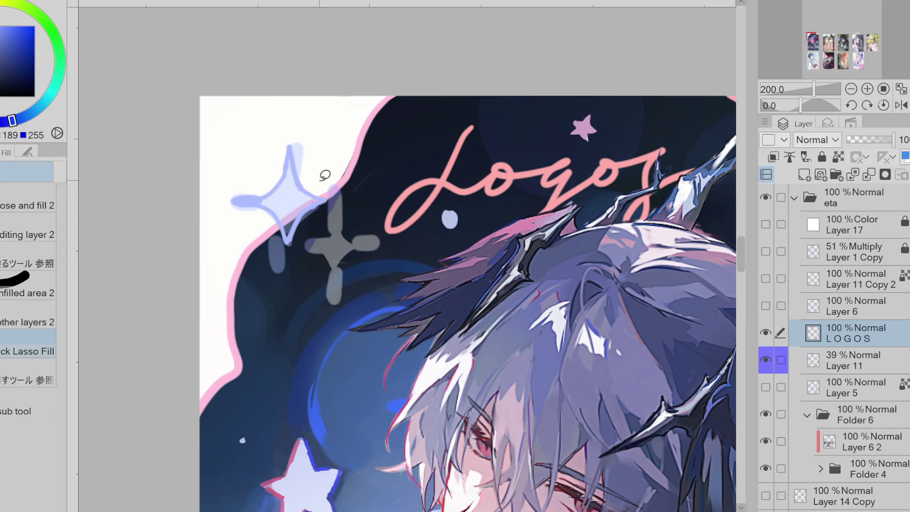
pyautogui.press('p')
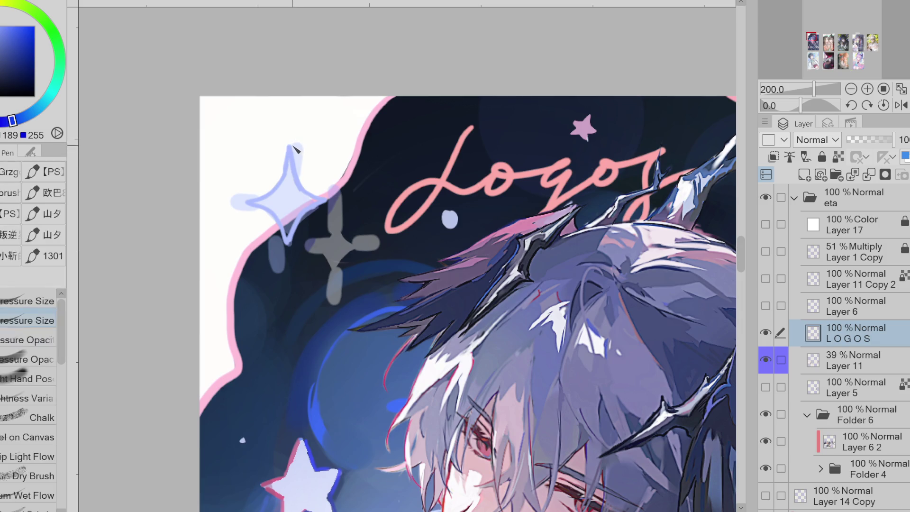
# Redraw the sparkle's top point and fill its centre light blue
pyautogui.press('e')
pyautogui.moveTo(294, 150)
pyautogui.mouseDown()
pyautogui.moveTo(290, 137)
pyautogui.moveTo(294, 169)
pyautogui.mouseUp()
pyautogui.press('p')
pyautogui.moveTo(288, 129); pyautogui.dragTo(293, 172)
pyautogui.hotkey('ctrl', 'z')
pyautogui.moveTo(288, 125); pyautogui.dragTo(294, 176)
pyautogui.moveTo(232, 200); pyautogui.dragTo(283, 199)
pyautogui.hotkey('ctrl', 'z')
pyautogui.moveTo(351, 201); pyautogui.dragTo(313, 207)
pyautogui.hotkey('ctrl', 'z')
pyautogui.moveTo(287, 263); pyautogui.dragTo(296, 219)
pyautogui.hotkey('ctrl', 'z')
pyautogui.hotkey('ctrl', 'z')
pyautogui.hotkey('ctrl', 'z')
pyautogui.press('g')
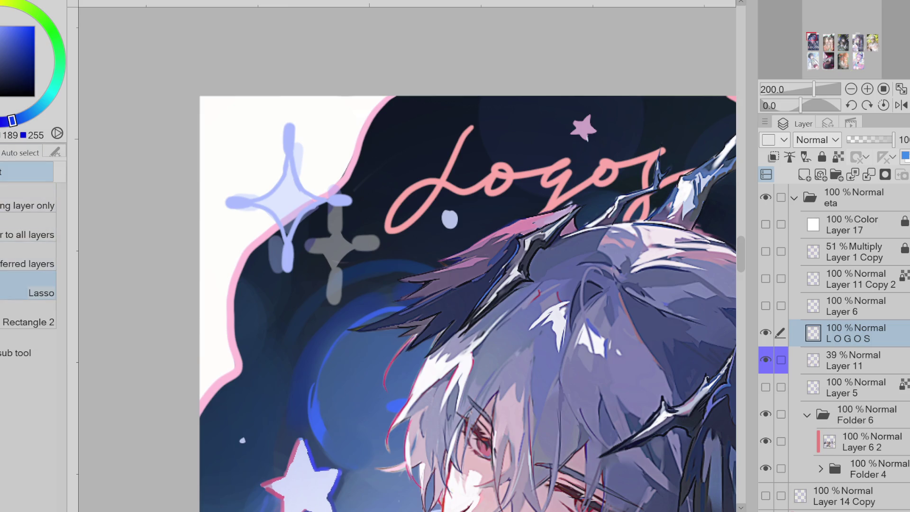
pyautogui.moveTo(303, 114); pyautogui.dragTo(367, 156)
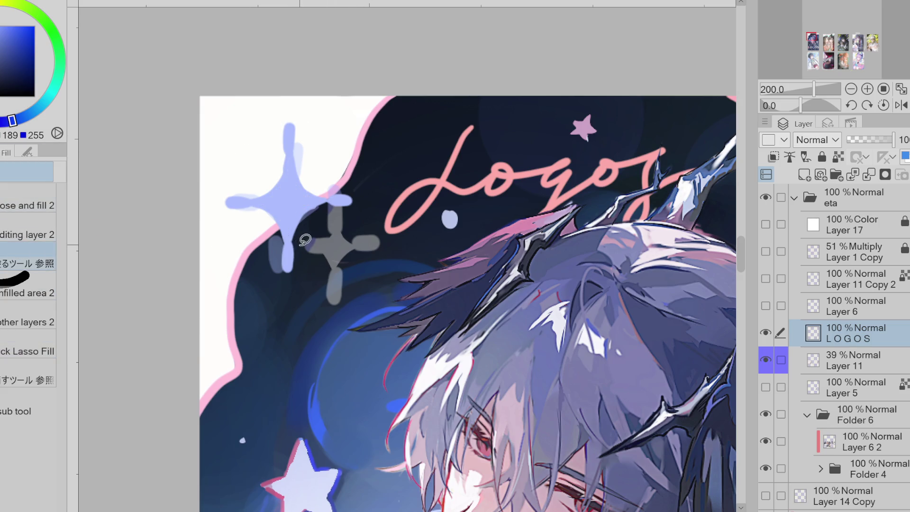
pyautogui.scroll(2, 305, 240)
pyautogui.scroll(-2, 389, 214)
# Duplicate the sparkle and place the copy down-right beside the first
pyautogui.press('m')
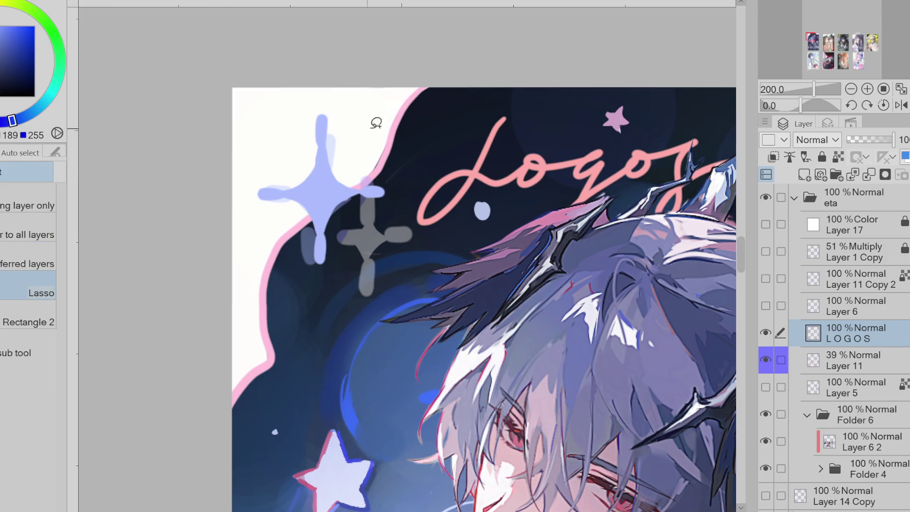
pyautogui.moveTo(365, 121); pyautogui.dragTo(420, 121)
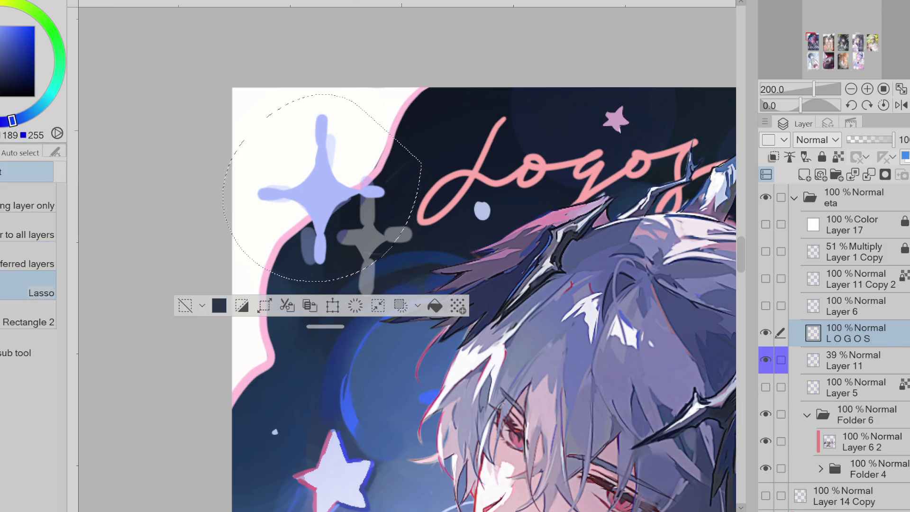
pyautogui.hotkey('ctrl', 'c')
pyautogui.hotkey('ctrl', 'v')
pyautogui.hotkey('ctrl', 't')
pyautogui.moveTo(392, 220)
pyautogui.mouseDown()
pyautogui.moveTo(452, 257)
pyautogui.moveTo(433, 266)
pyautogui.mouseUp()
pyautogui.click(338, 337)
pyautogui.click(243, 337)
pyautogui.scroll(-2, 261, 322)
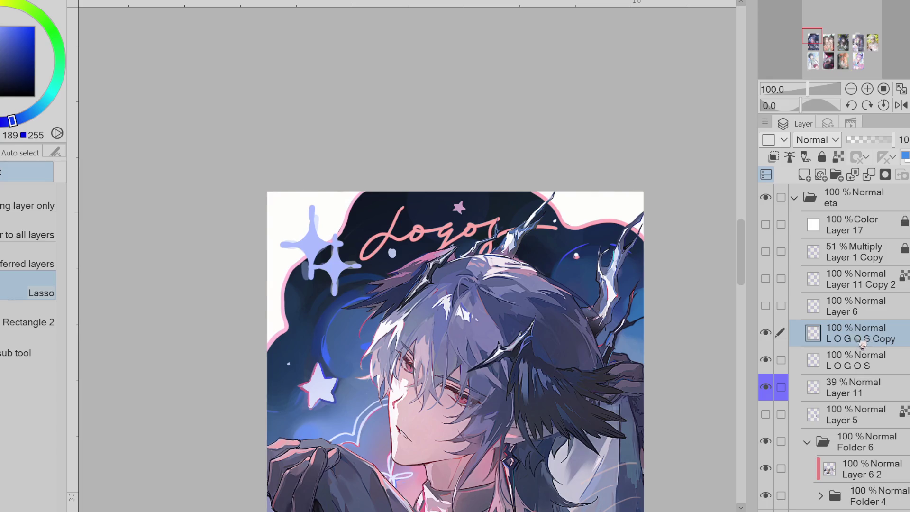
# Hide the LOGOS layers, then show the LOGOS Copy layer again with the whole poster in view
pyautogui.moveTo(765, 333); pyautogui.dragTo(765, 359)
pyautogui.hotkey('ctrl', '-')
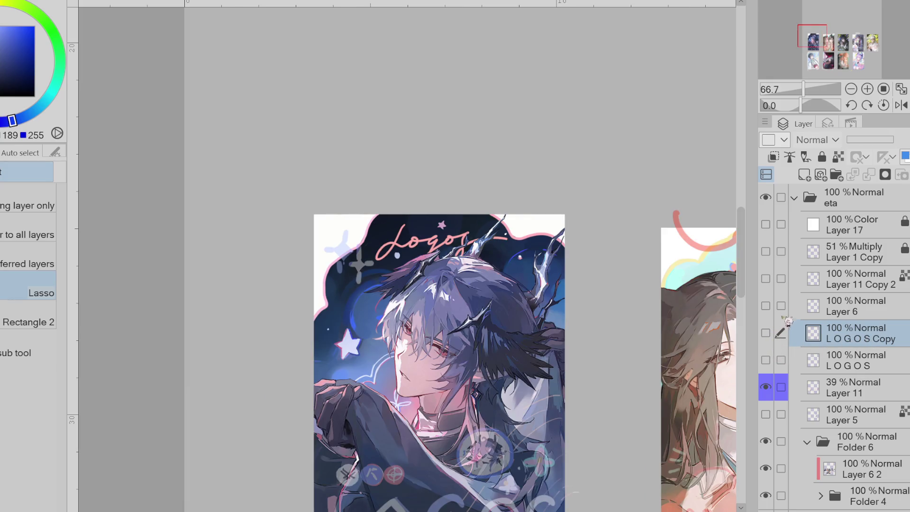
pyautogui.scroll(-3, 750, 322)
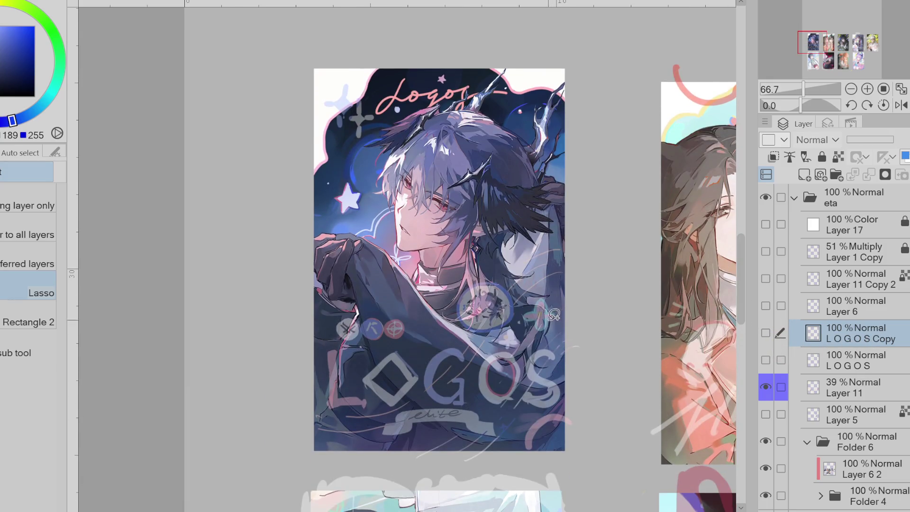
pyautogui.scroll(3, 548, 322)
pyautogui.scroll(1, 548, 321)
pyautogui.click(765, 332)
# Fill the flower sparkle's dark gaps with light blue, discarding the stray petal strokes
pyautogui.moveTo(528, 267)
pyautogui.mouseDown()
pyautogui.moveTo(529, 284)
pyautogui.moveTo(514, 302)
pyautogui.moveTo(525, 315)
pyautogui.moveTo(540, 327)
pyautogui.moveTo(564, 306)
pyautogui.moveTo(532, 304)
pyautogui.mouseUp()
pyautogui.press('p')
pyautogui.hotkey('ctrl', 'd')
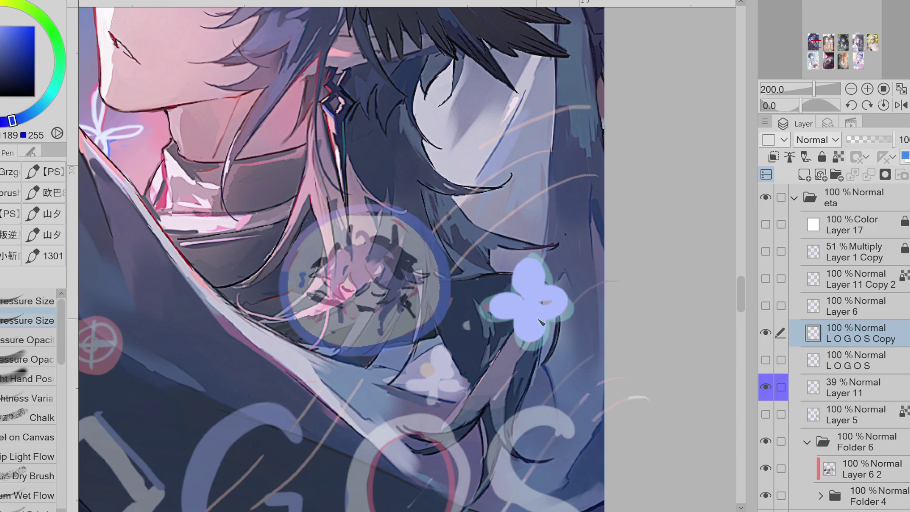
pyautogui.hotkey('ctrl', 'z')
pyautogui.hotkey('ctrl', 'z')
pyautogui.hotkey('ctrl', 'z')
pyautogui.moveTo(520, 300)
pyautogui.mouseDown()
pyautogui.moveTo(524, 313)
pyautogui.moveTo(536, 308)
pyautogui.moveTo(495, 315)
pyautogui.moveTo(521, 343)
pyautogui.moveTo(566, 303)
pyautogui.moveTo(546, 302)
pyautogui.mouseUp()
pyautogui.hotkey('ctrl', 'z')
pyautogui.hotkey('ctrl', 'z')
pyautogui.press('g')
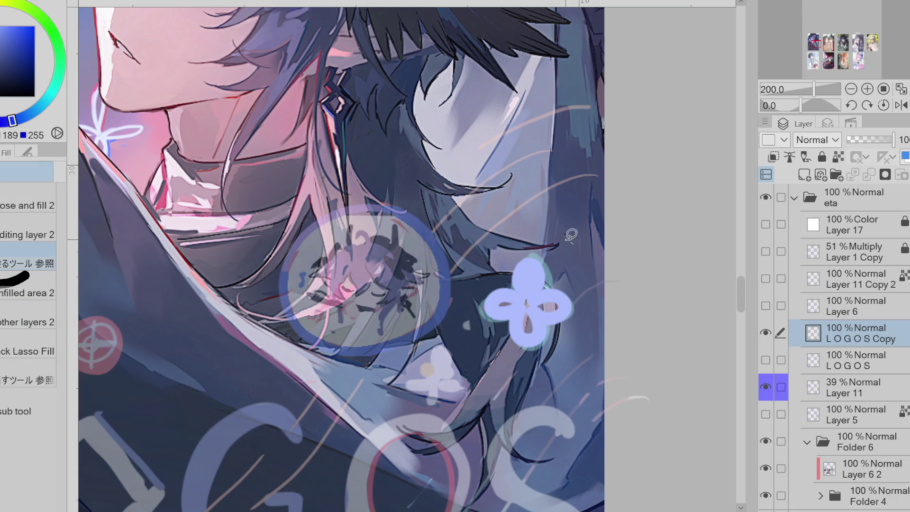
pyautogui.click(545, 307)
pyautogui.press('e')
pyautogui.press('p')
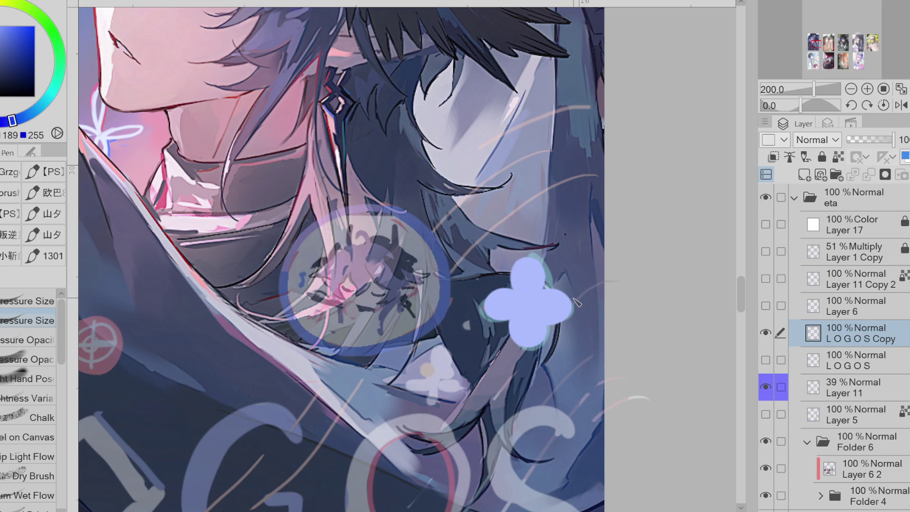
# Copy the light-blue sparkle and paste it as a new layer
pyautogui.press('m')
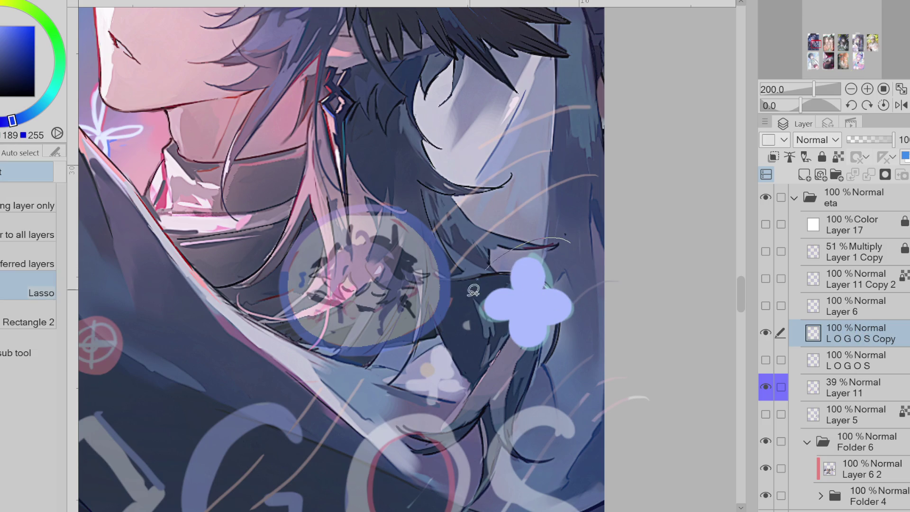
pyautogui.moveTo(481, 275); pyautogui.dragTo(488, 265)
pyautogui.hotkey('ctrl', 'c')
pyautogui.hotkey('ctrl', 'v')
# Shrink and rotate the sparkle copy upright, placing it below the larger sparkle
pyautogui.hotkey('ctrl', 't')
pyautogui.moveTo(528, 304)
pyautogui.mouseDown()
pyautogui.moveTo(463, 373)
pyautogui.moveTo(493, 386)
pyautogui.moveTo(495, 378)
pyautogui.mouseUp()
pyautogui.moveTo(468, 416); pyautogui.dragTo(465, 412)
pyautogui.press('Right')
pyautogui.press('Right')
pyautogui.press('Right')
pyautogui.press('Up')
pyautogui.press('Up')
pyautogui.press('Up')
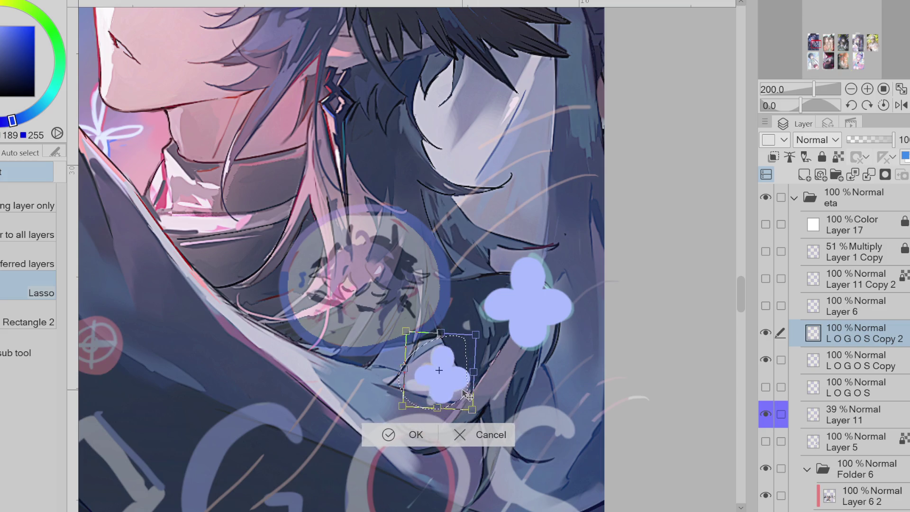
pyautogui.click(417, 432)
pyautogui.click(320, 435)
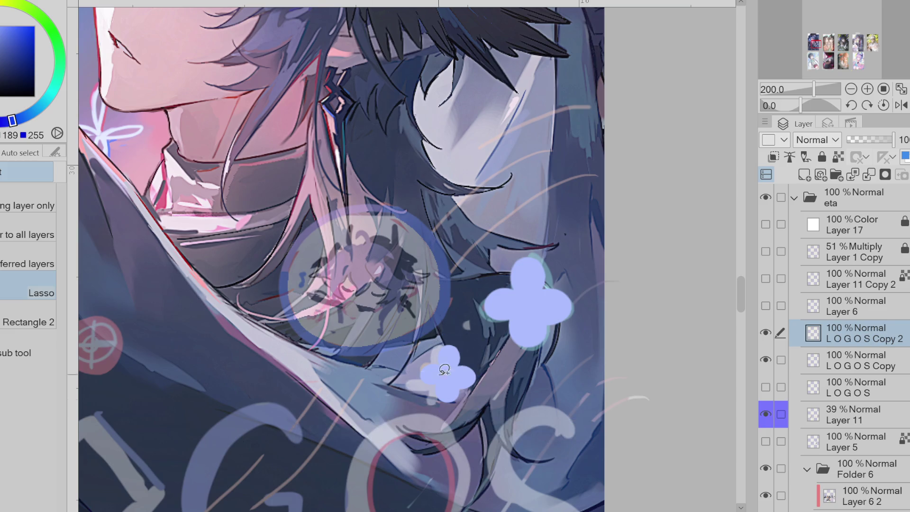
pyautogui.scroll(2, 638, 326)
pyautogui.scroll(-3, 638, 326)
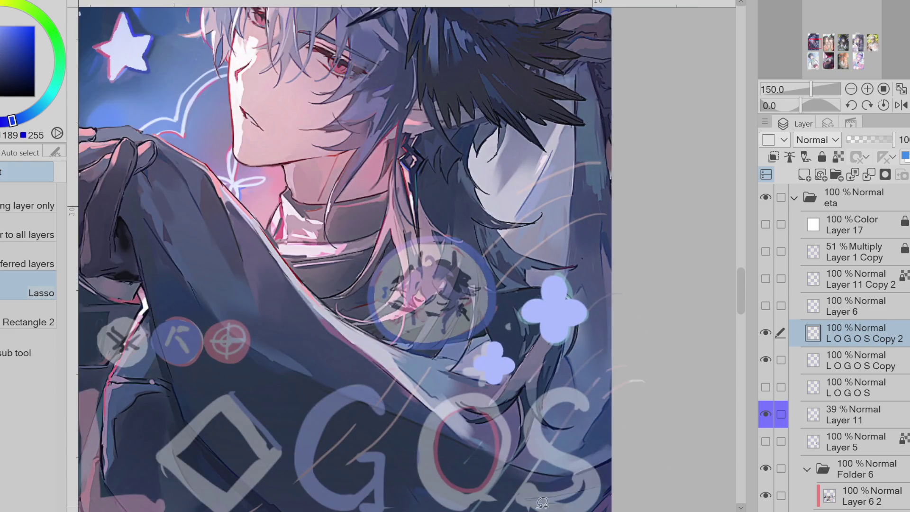
pyautogui.scroll(-1, 645, 361)
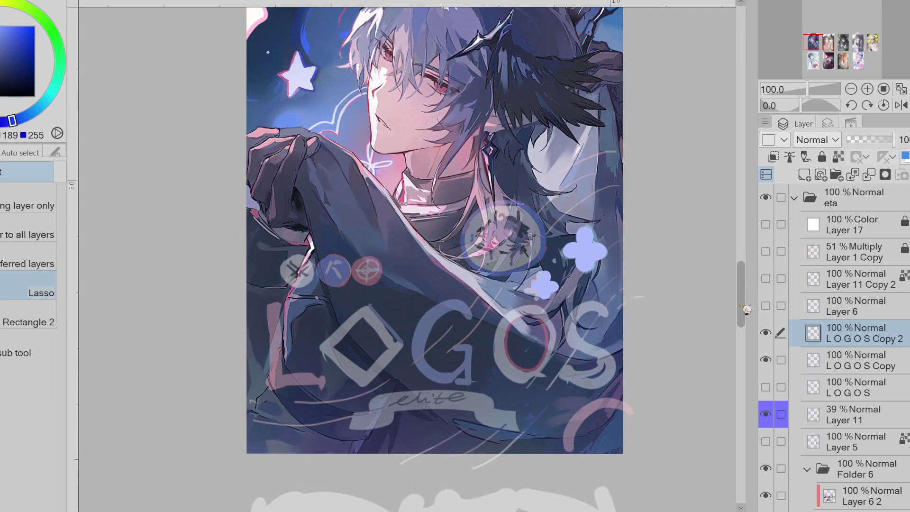
# Draw a filled light-blue ellipse circle over the left icon and position it
pyautogui.press('u')
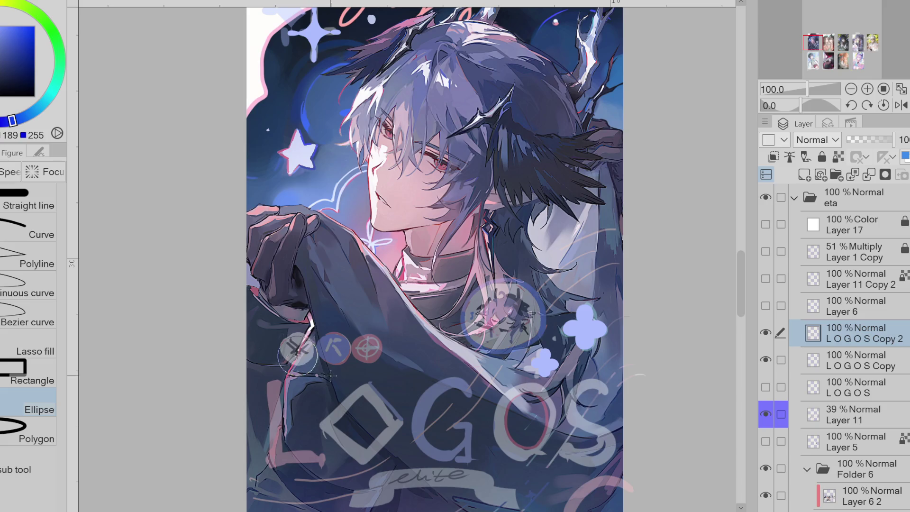
pyautogui.click(295, 352)
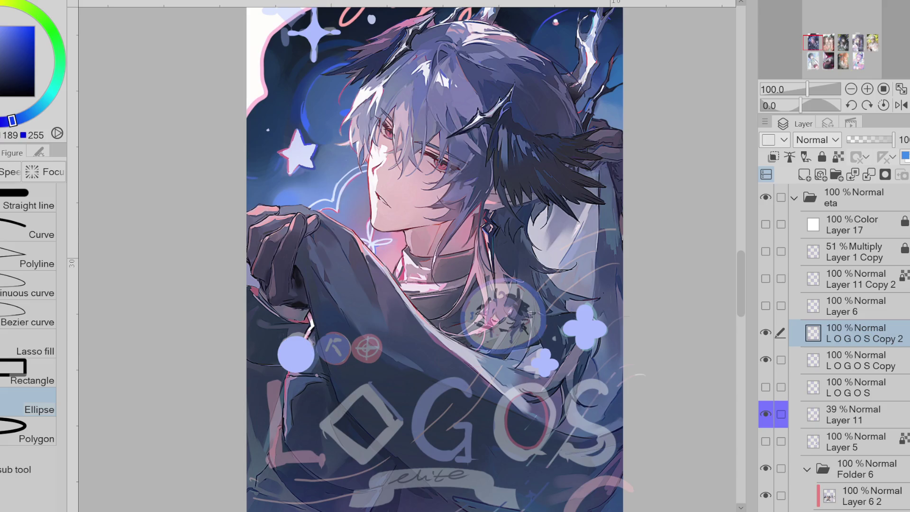
pyautogui.press('Return')
pyautogui.press('w')
pyautogui.moveTo(326, 313)
pyautogui.mouseDown()
pyautogui.moveTo(272, 348)
pyautogui.moveTo(325, 369)
pyautogui.mouseUp()
pyautogui.hotkey('ctrl', 't')
pyautogui.scroll(1, 326, 378)
pyautogui.click(264, 409)
# Copy the circle and move the pasted copy onto the middle icon
pyautogui.moveTo(303, 287)
pyautogui.mouseDown()
pyautogui.moveTo(226, 351)
pyautogui.moveTo(322, 304)
pyautogui.mouseUp()
pyautogui.hotkey('ctrl', 'c')
pyautogui.hotkey('ctrl', 'v')
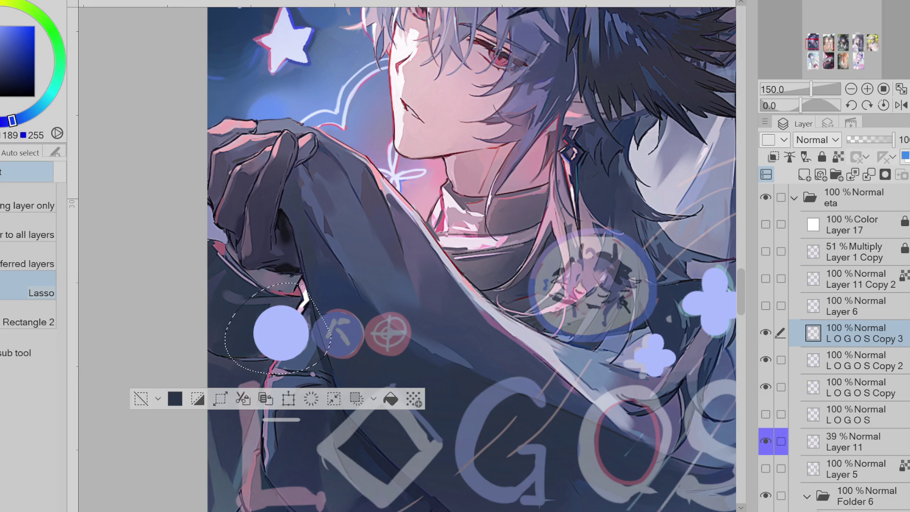
pyautogui.hotkey('ctrl', 't')
pyautogui.moveTo(321, 363); pyautogui.dragTo(377, 358)
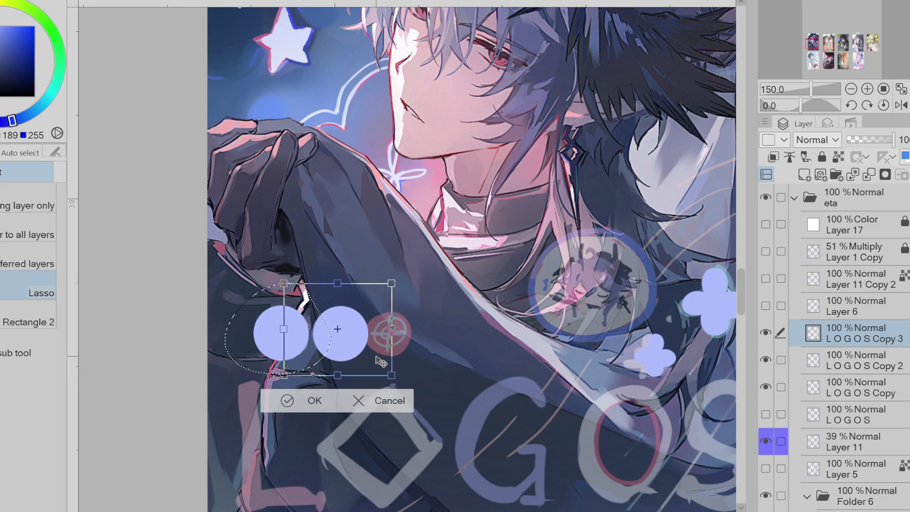
pyautogui.press('Return')
pyautogui.hotkey('ctrl', 'd')
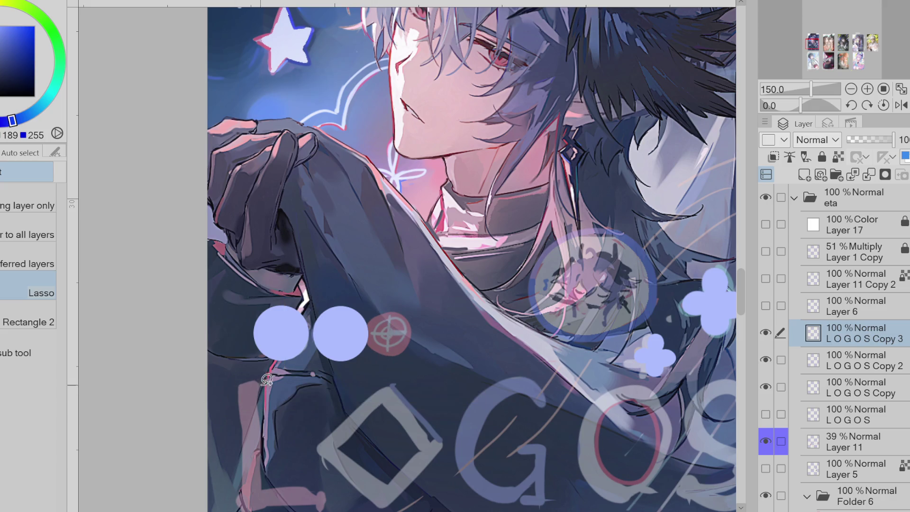
# Paste a third circle and move it right onto the red icon
pyautogui.hotkey('ctrl', 'c')
pyautogui.hotkey('ctrl', 'v')
pyautogui.hotkey('ctrl', 't')
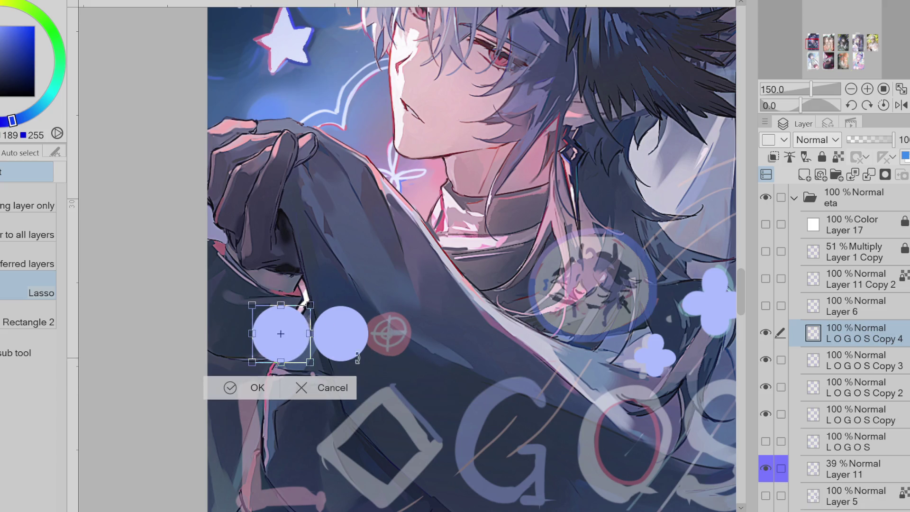
pyautogui.moveTo(301, 355); pyautogui.dragTo(416, 351)
pyautogui.click(361, 379)
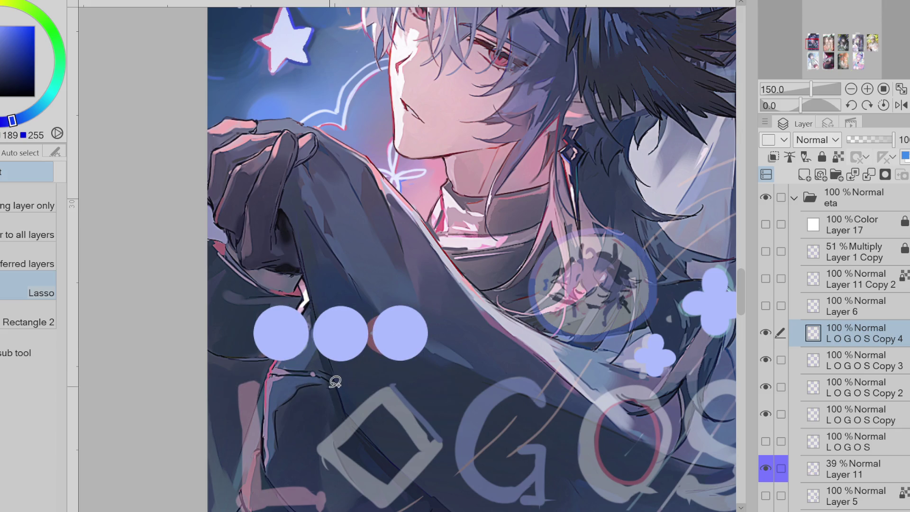
# Nudge the right circle and add a horizontal guide to check the row's alignment
pyautogui.scroll(3, 357, 368)
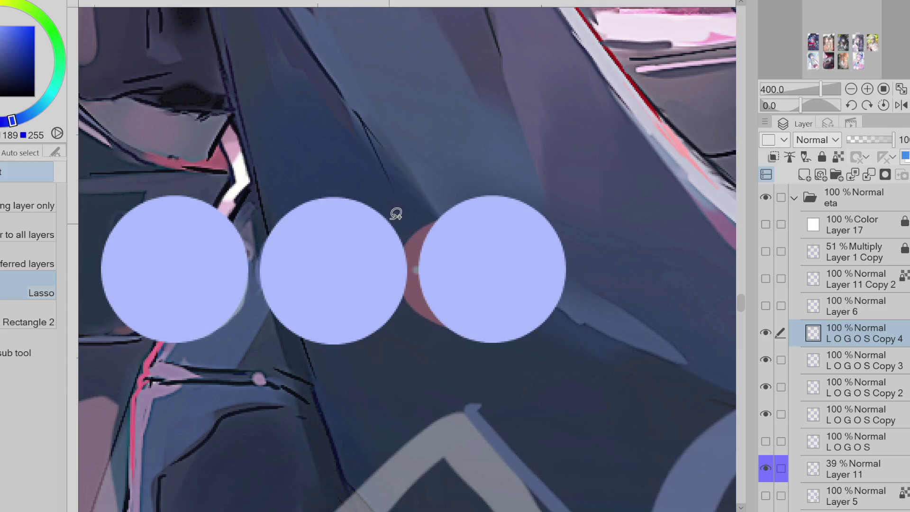
pyautogui.hotkey('ctrl', 't')
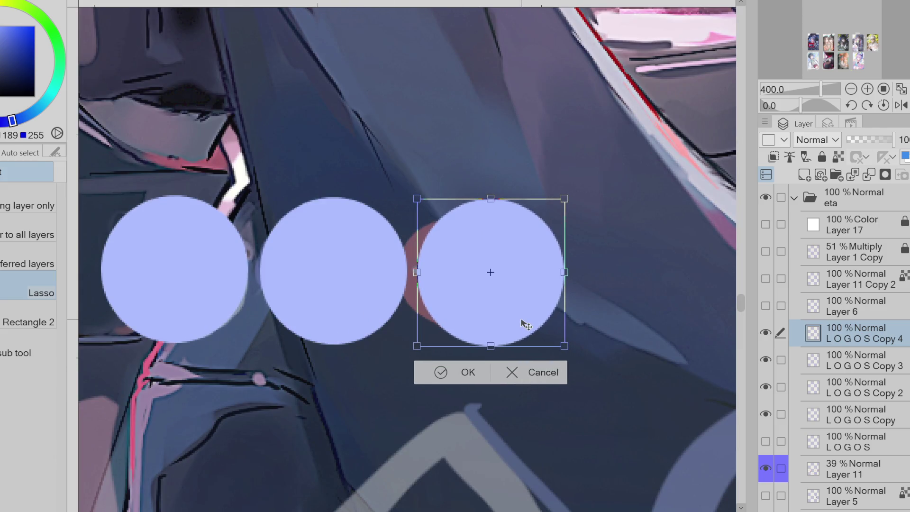
pyautogui.press('Right')
pyautogui.click(471, 370)
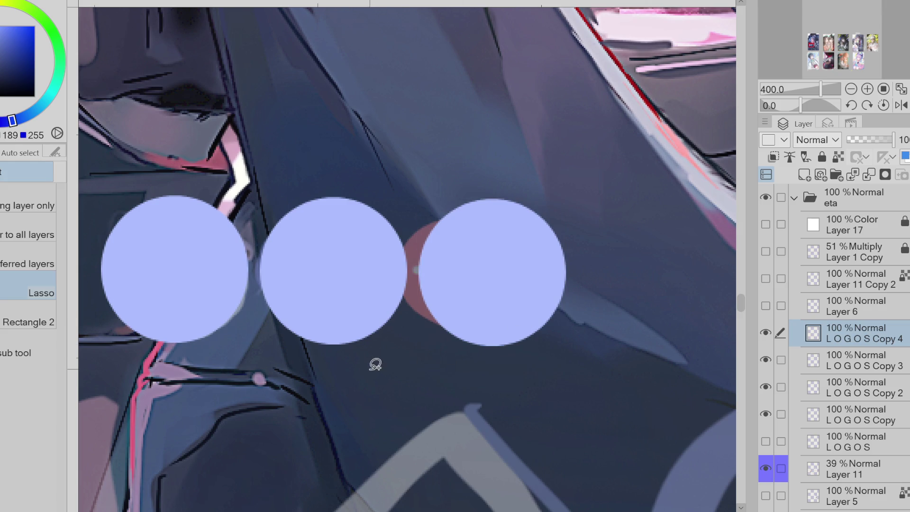
pyautogui.scroll(-3, 393, 356)
pyautogui.moveTo(483, 5)
pyautogui.mouseDown()
pyautogui.moveTo(466, 136)
pyautogui.moveTo(545, 299)
pyautogui.mouseUp()
pyautogui.scroll(5, 843, 331)
pyautogui.click(772, 333)
pyautogui.click(775, 335)
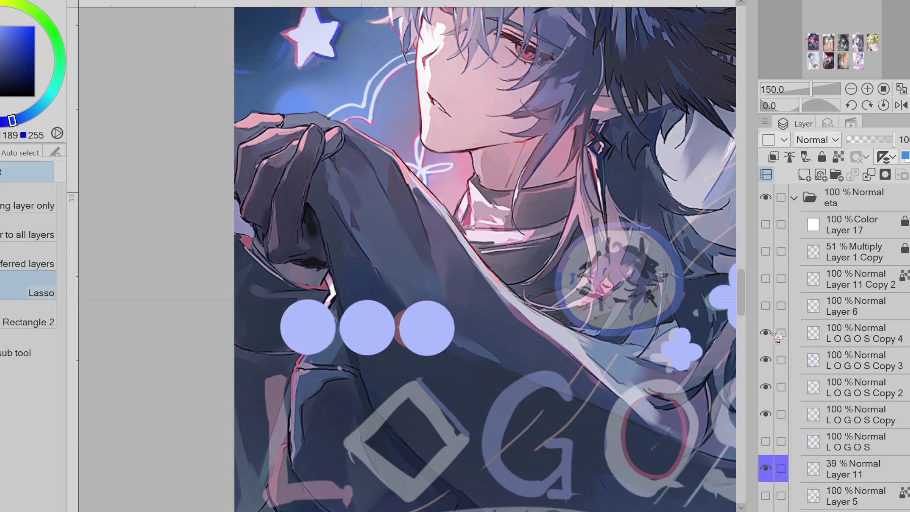
pyautogui.hotkey('ctrl', '+')
pyautogui.hotkey('ctrl', '+')
pyautogui.hotkey('ctrl', '+')
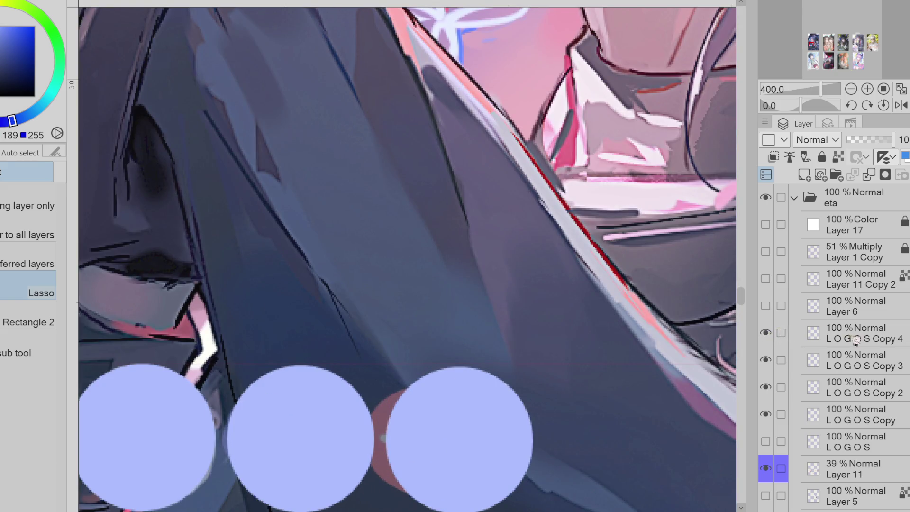
# Fine-tune the third circle's position with small shifts and arrow nudges
pyautogui.click(855, 340)
pyautogui.hotkey('ctrl', 't')
pyautogui.moveTo(468, 447); pyautogui.dragTo(463, 441)
pyautogui.press('Right')
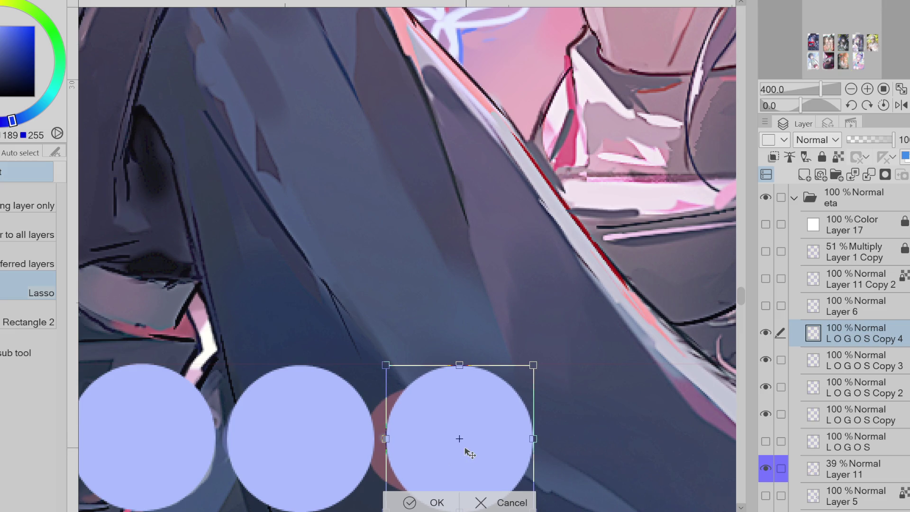
pyautogui.press('Return')
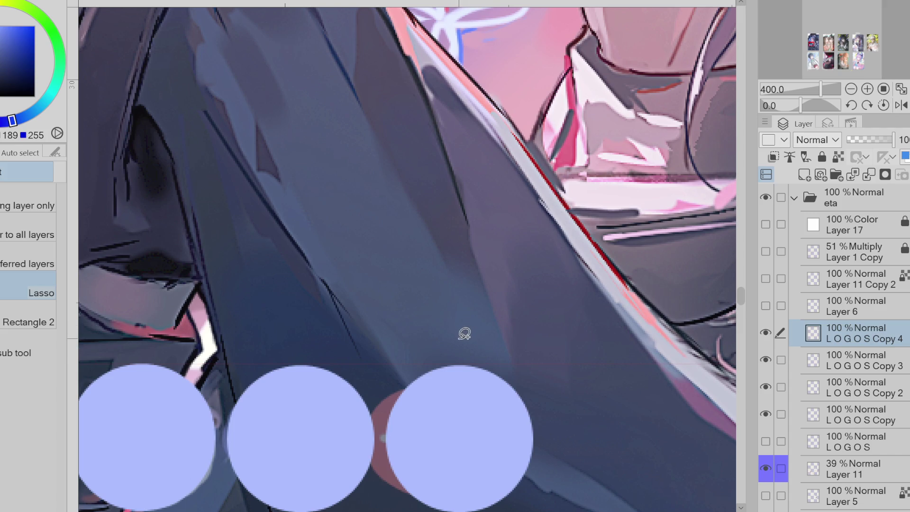
pyautogui.hotkey('ctrl', 't')
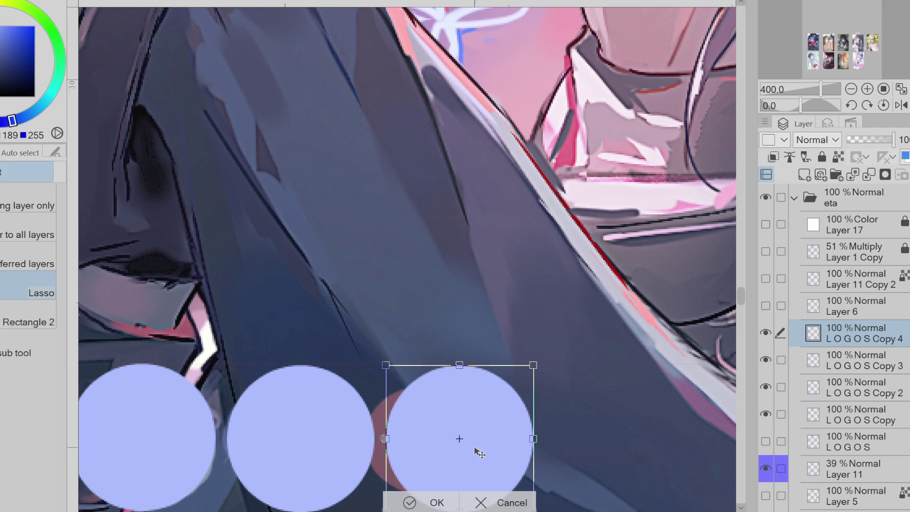
pyautogui.press('Left')
pyautogui.click(417, 501)
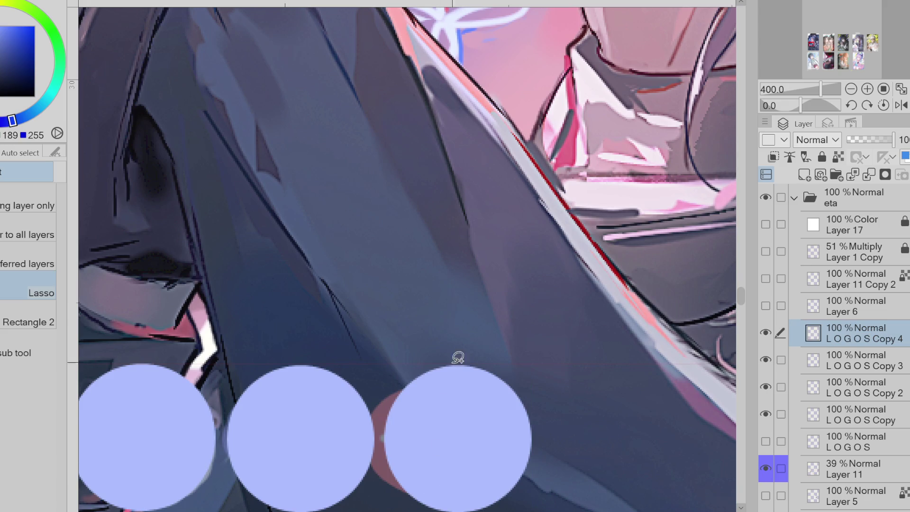
# Merge the circle copy layers down into one layer
pyautogui.scroll(-2, 450, 372)
pyautogui.scroll(-1, 461, 263)
pyautogui.click(875, 179)
pyautogui.click(874, 179)
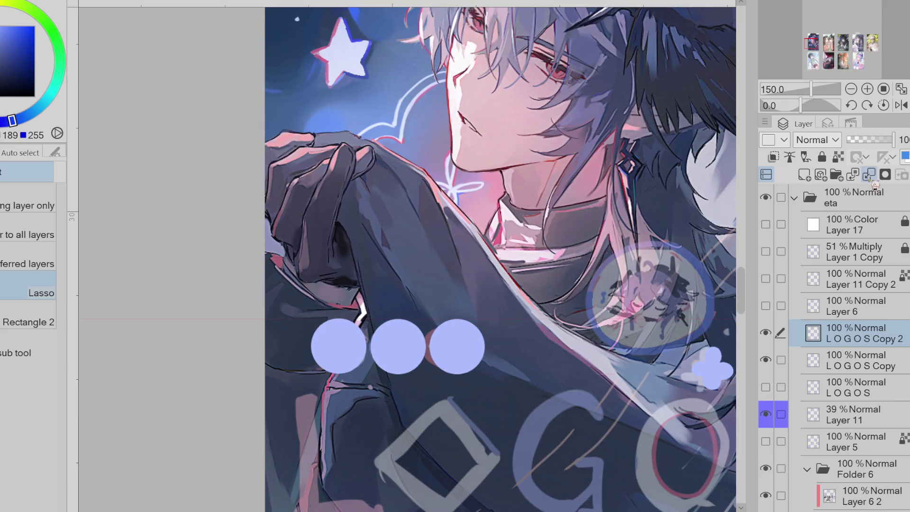
pyautogui.click(773, 333)
pyautogui.hotkey('ctrl', '-')
# Merge the circles into the LOGOS Copy layer and turn on the bold LOGOS title layer
pyautogui.click(774, 336)
pyautogui.hotkey('ctrl', '-')
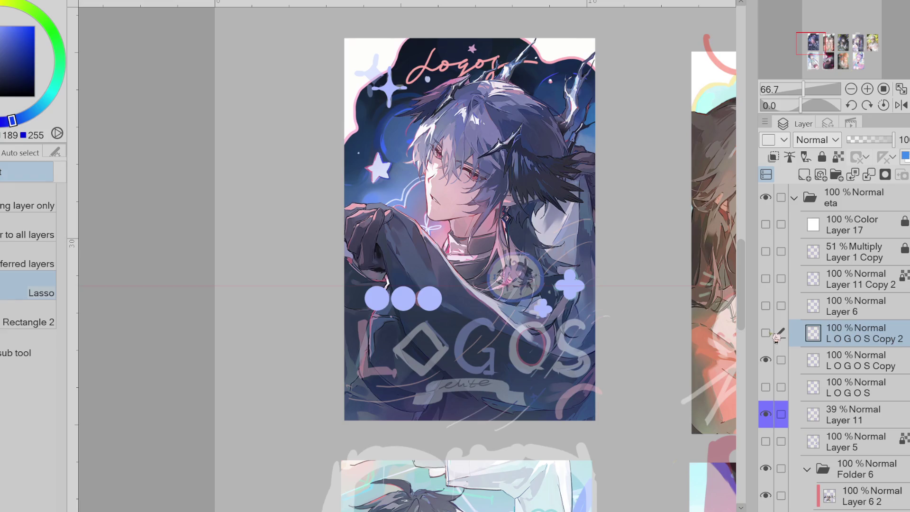
pyautogui.click(869, 175)
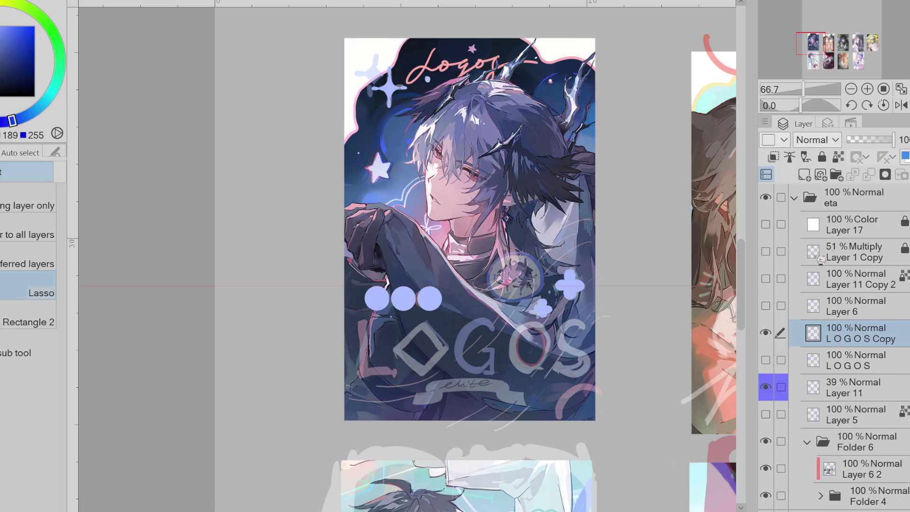
pyautogui.click(765, 333)
pyautogui.click(765, 359)
pyautogui.click(765, 359)
pyautogui.click(766, 359)
pyautogui.click(766, 332)
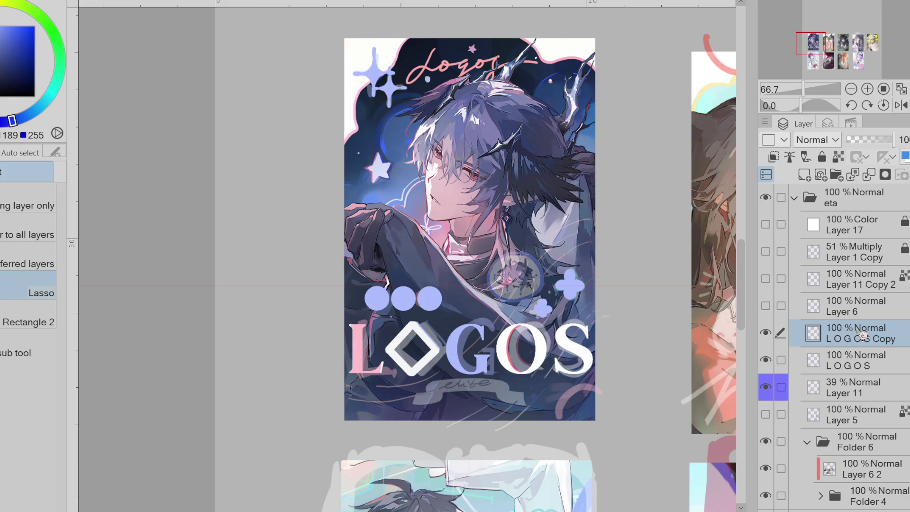
# Draw a lavender arc at the poster's lower right with the pen, redrawing it several times
pyautogui.press('p')
pyautogui.moveTo(595, 397); pyautogui.dragTo(567, 426)
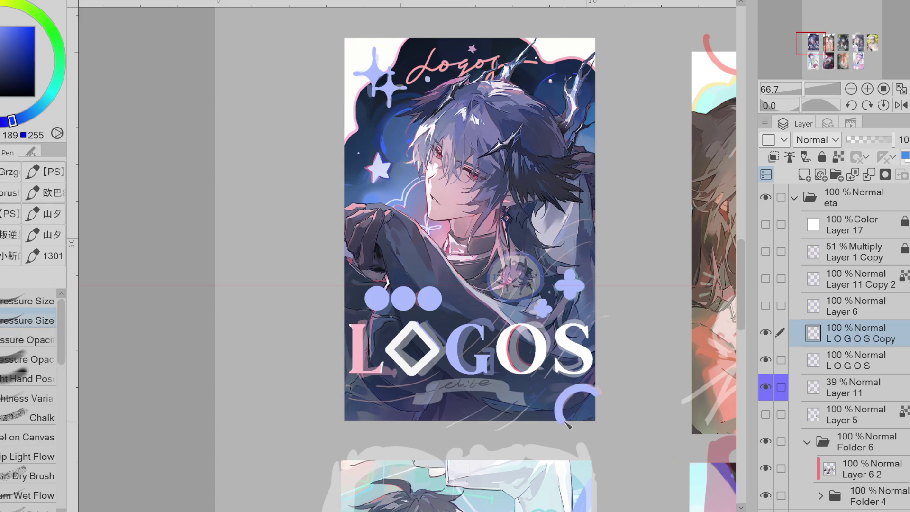
pyautogui.hotkey('ctrl', 'z')
pyautogui.moveTo(595, 385)
pyautogui.mouseDown()
pyautogui.moveTo(564, 410)
pyautogui.moveTo(566, 426)
pyautogui.mouseUp()
pyautogui.hotkey('ctrl', 'z')
pyautogui.hotkey('ctrl', 'z')
pyautogui.hotkey('ctrl', 'z')
pyautogui.moveTo(595, 385); pyautogui.dragTo(564, 420)
pyautogui.hotkey('ctrl', 'z')
pyautogui.moveTo(595, 386); pyautogui.dragTo(567, 429)
pyautogui.hotkey('ctrl', 'z')
pyautogui.moveTo(595, 386); pyautogui.dragTo(563, 427)
pyautogui.hotkey('ctrl', 'z')
pyautogui.moveTo(595, 385); pyautogui.dragTo(566, 427)
pyautogui.hotkey('ctrl', 'z')
pyautogui.moveTo(595, 386); pyautogui.dragTo(566, 426)
pyautogui.hotkey('ctrl', 'z')
pyautogui.hotkey('ctrl', 'z')
pyautogui.moveTo(602, 391)
pyautogui.mouseDown()
pyautogui.moveTo(571, 393)
pyautogui.moveTo(564, 425)
pyautogui.mouseUp()
pyautogui.hotkey('ctrl', 'z')
pyautogui.moveTo(602, 391)
pyautogui.mouseDown()
pyautogui.moveTo(559, 424)
pyautogui.moveTo(568, 395)
pyautogui.moveTo(567, 427)
pyautogui.mouseUp()
pyautogui.hotkey('ctrl', 'z')
pyautogui.hotkey('ctrl', 'z')
# Undo the handwritten elite strokes on the ribbon
pyautogui.press('e')
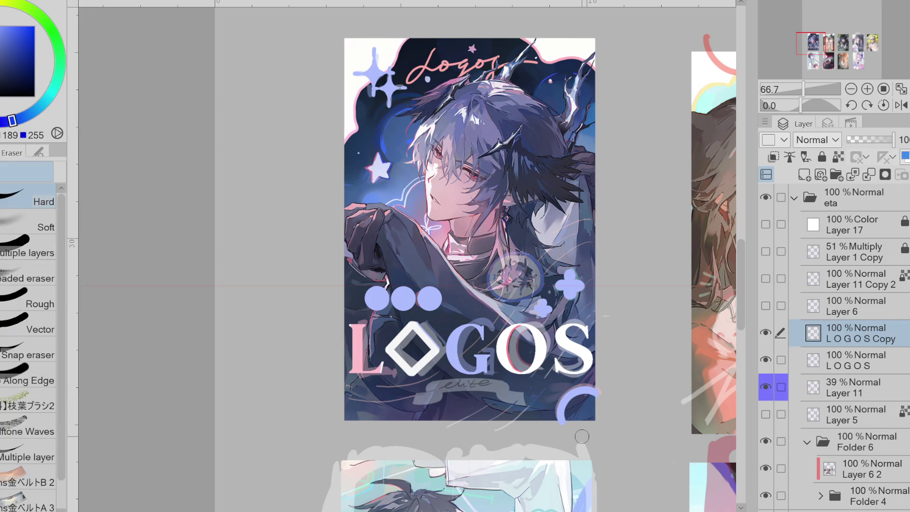
pyautogui.scroll(1, 486, 395)
pyautogui.press('p')
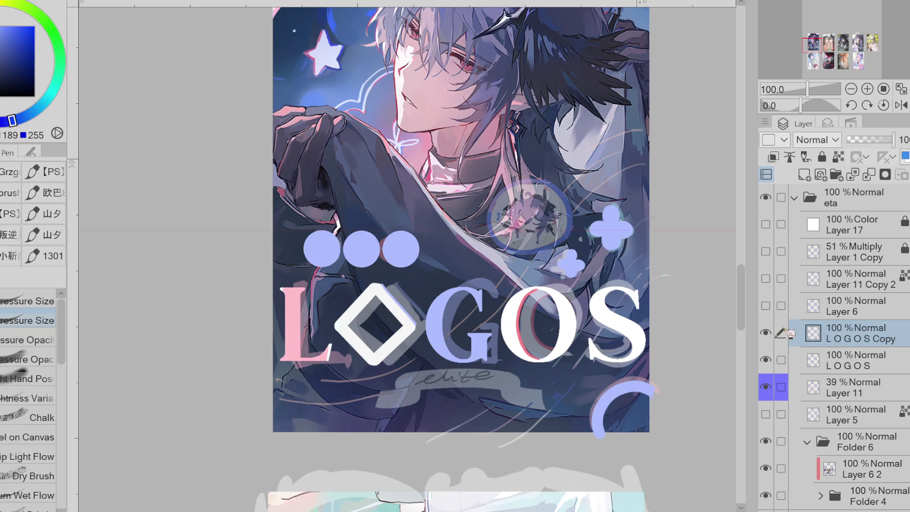
pyautogui.hotkey('ctrl', 'z')
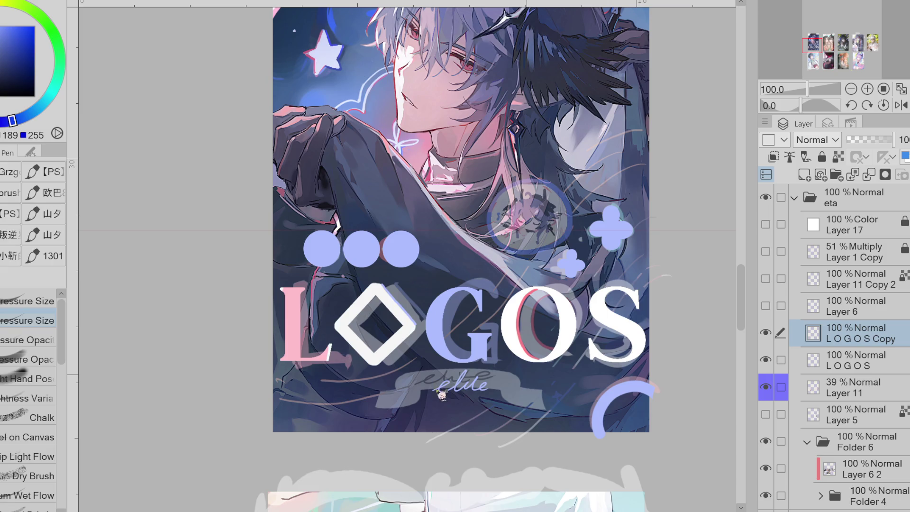
pyautogui.hotkey('ctrl', 'z')
# Add a text box below the ribbon reading 'elite', replacing the initial 'LITE'
pyautogui.press('t')
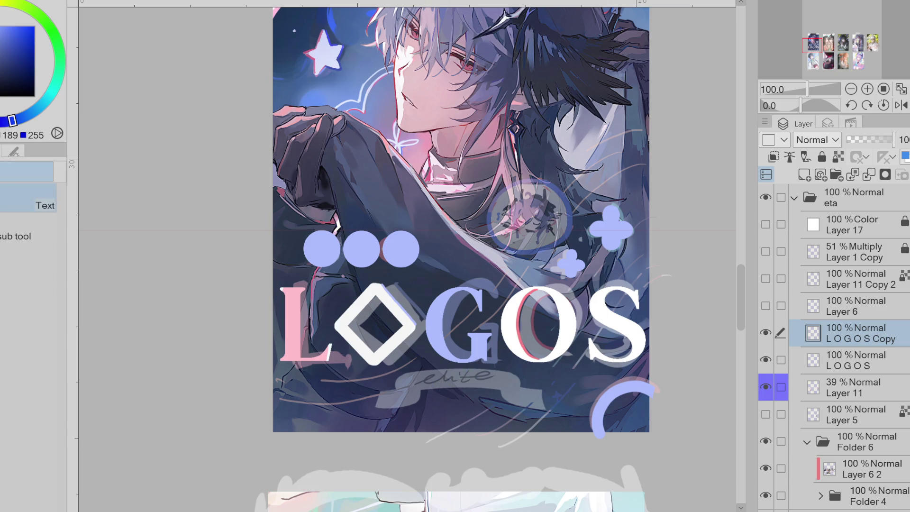
pyautogui.click(414, 390)
pyautogui.write('LITE')
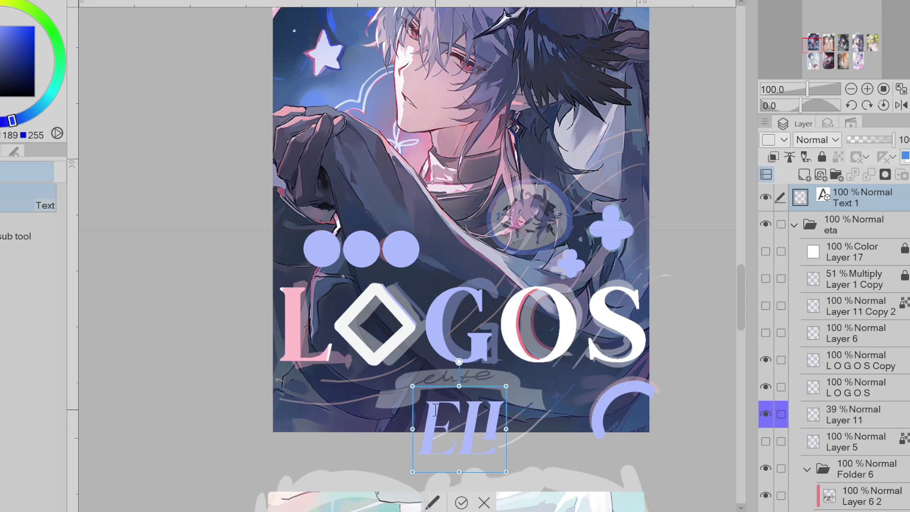
pyautogui.hotkey('ctrl', 'a')
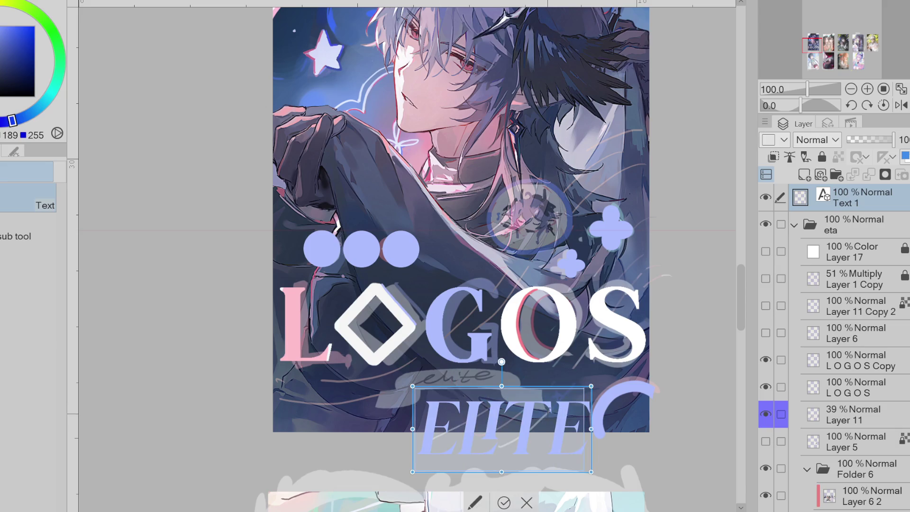
pyautogui.write('e')
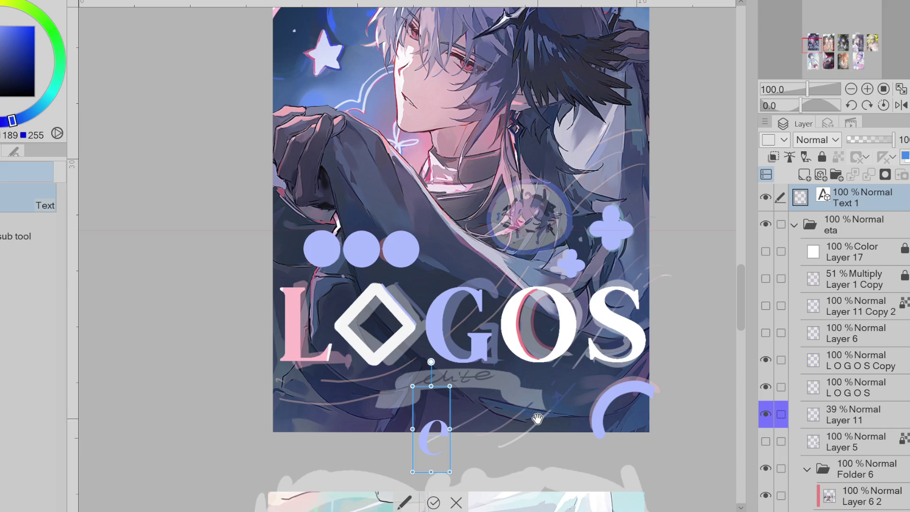
pyautogui.write('lite')
pyautogui.hotkey('ctrl', 'a')
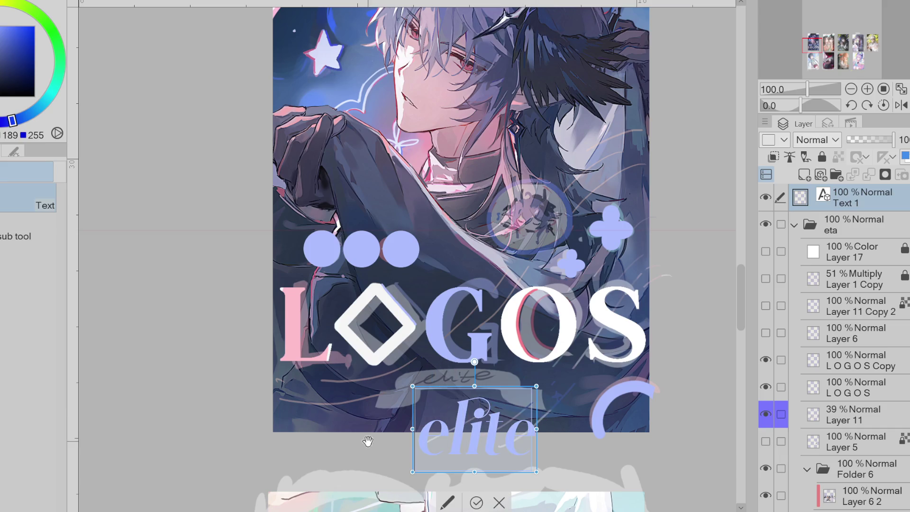
# Set the elite text to the Photograph Signature font at size 15.3
pyautogui.click(22, 153)
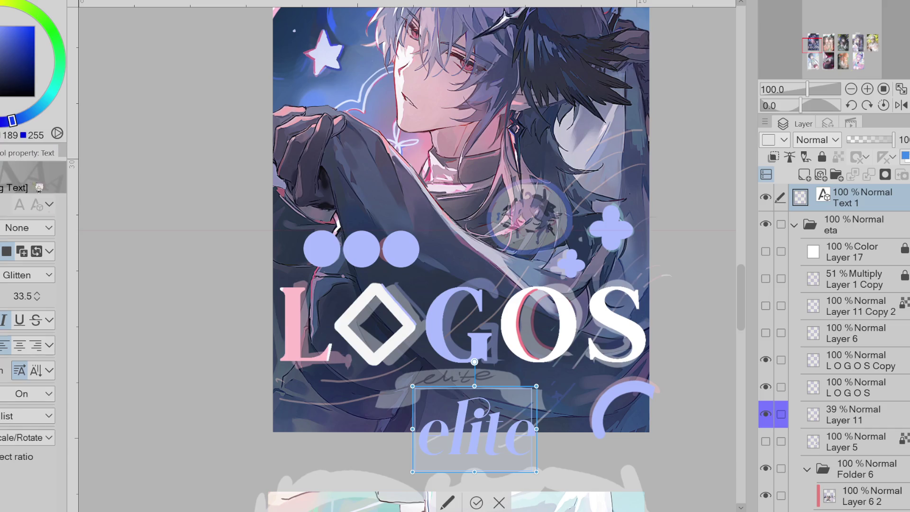
pyautogui.scroll(-1, 29, 279)
pyautogui.scroll(-3, 29, 274)
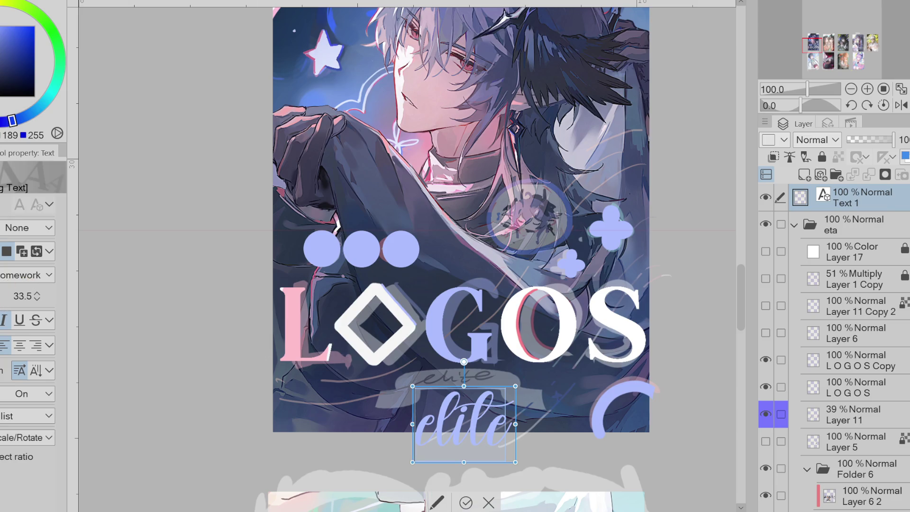
pyautogui.click(3, 296)
pyautogui.scroll(-3, 45, 280)
pyautogui.scroll(-4, 45, 280)
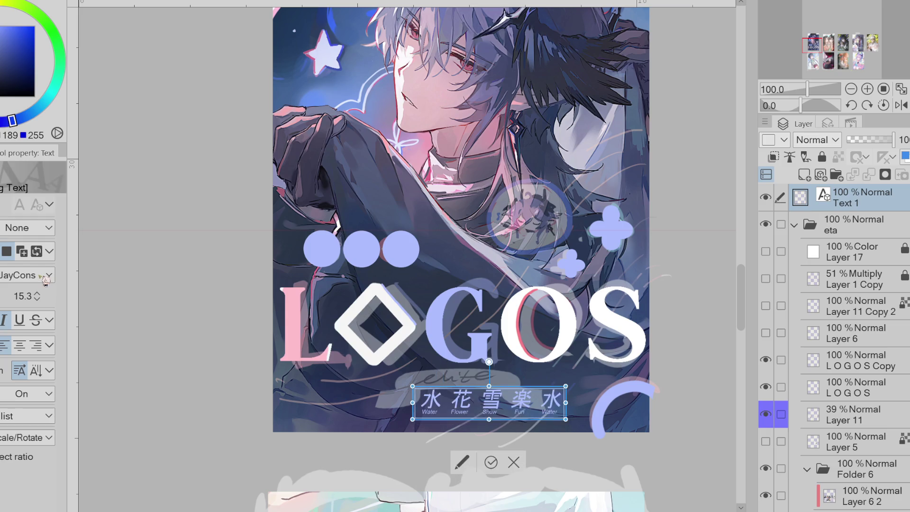
pyautogui.scroll(-1, 45, 280)
pyautogui.scroll(1, 45, 280)
# Move the elite text up under the LOGOS title, reverting an accidental vertical squash
pyautogui.moveTo(515, 445); pyautogui.dragTo(520, 403)
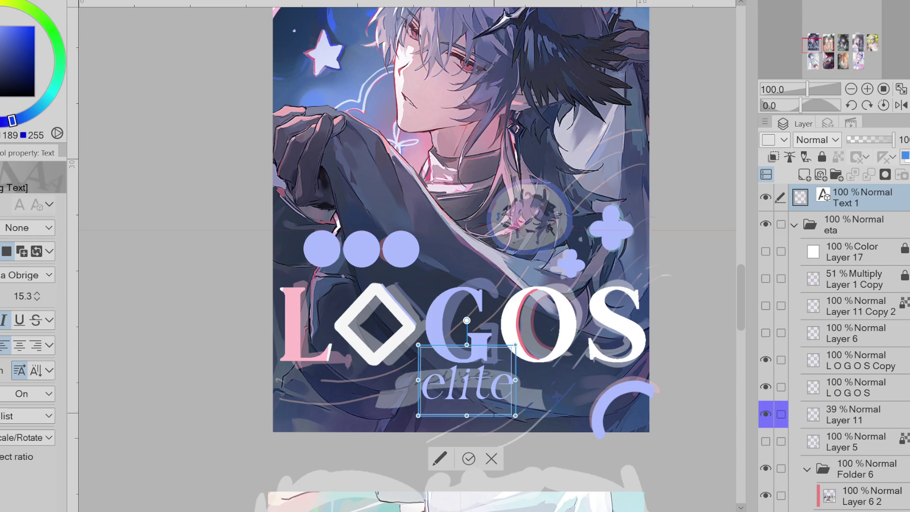
pyautogui.moveTo(467, 345); pyautogui.dragTo(467, 373)
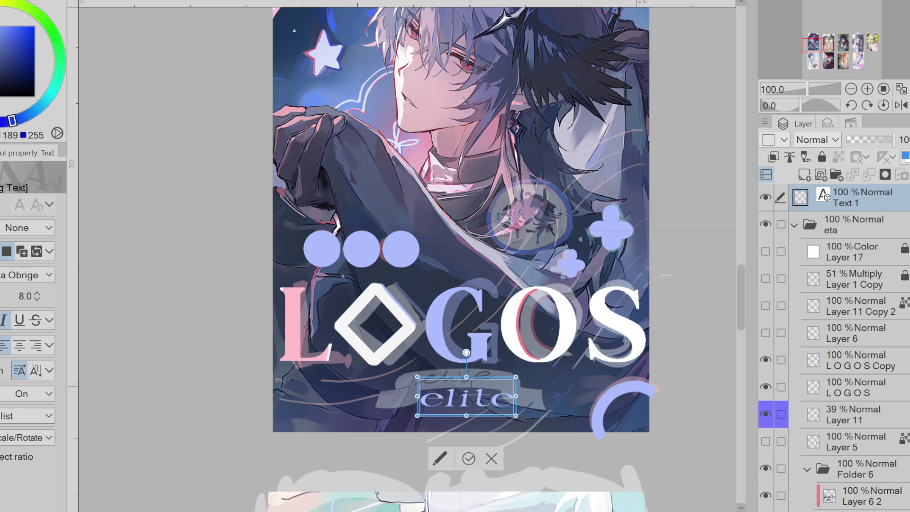
pyautogui.hotkey('ctrl', 'z')
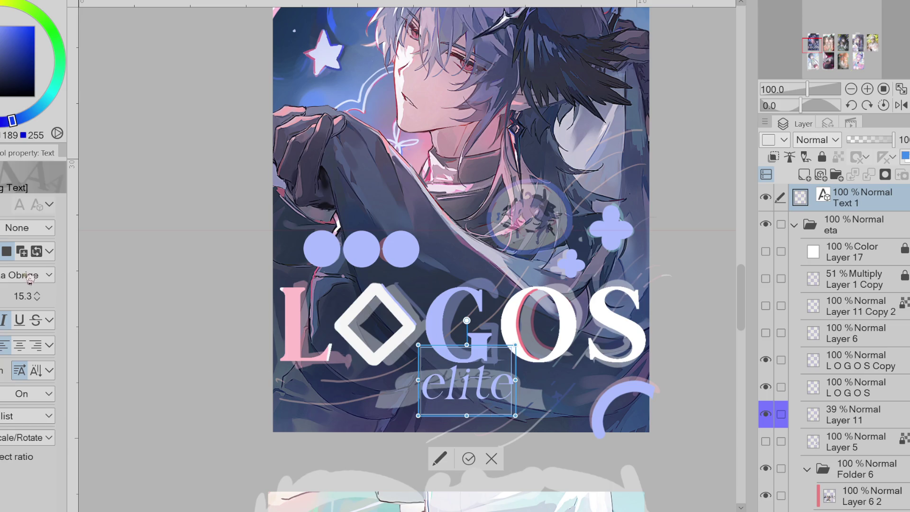
pyautogui.scroll(4, 30, 280)
pyautogui.scroll(-5, 30, 280)
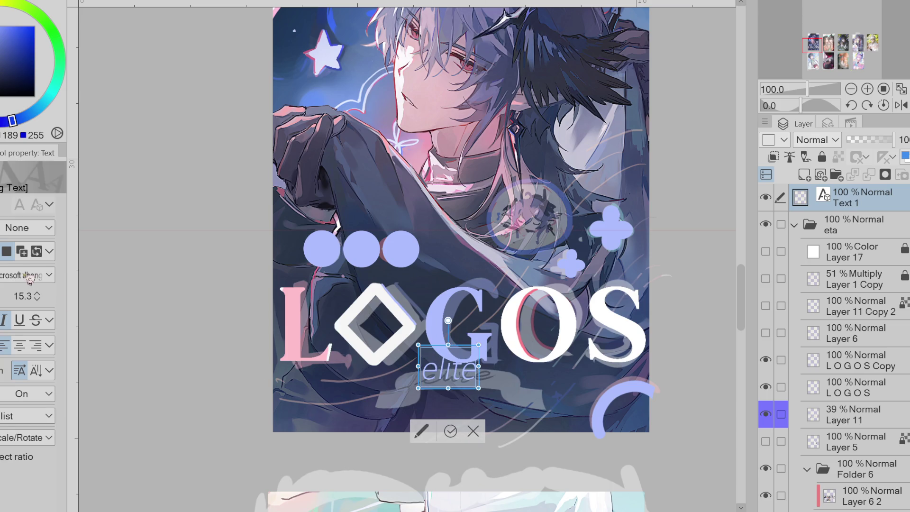
pyautogui.scroll(-5, 30, 280)
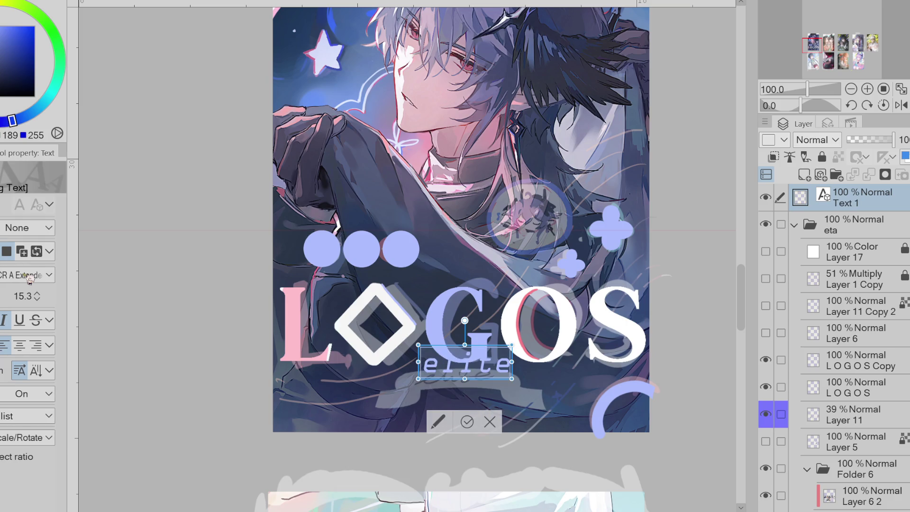
pyautogui.scroll(-4, 30, 280)
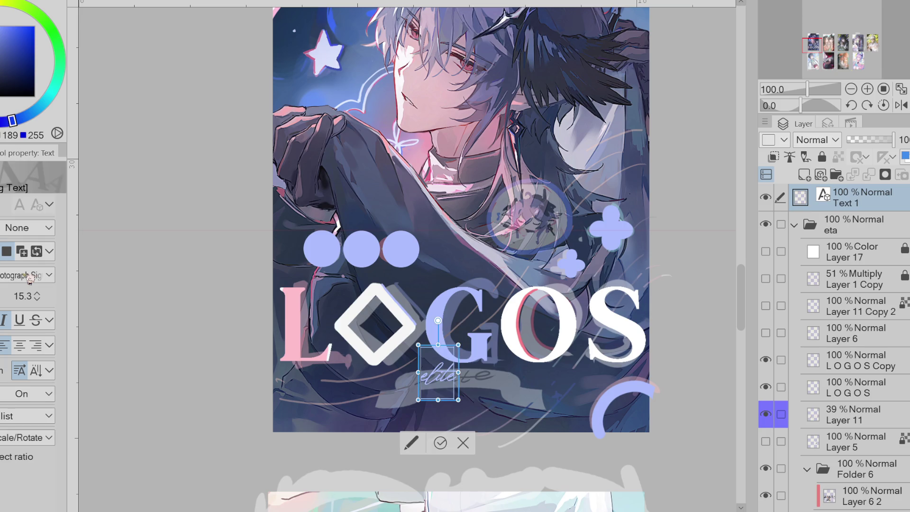
# Correct the letters to 'elite', nudge the text slightly, and commit the edit
pyautogui.click(427, 372)
pyautogui.press('BackSpace')
pyautogui.press('BackSpace')
pyautogui.write('ite')
pyautogui.press('BackSpace')
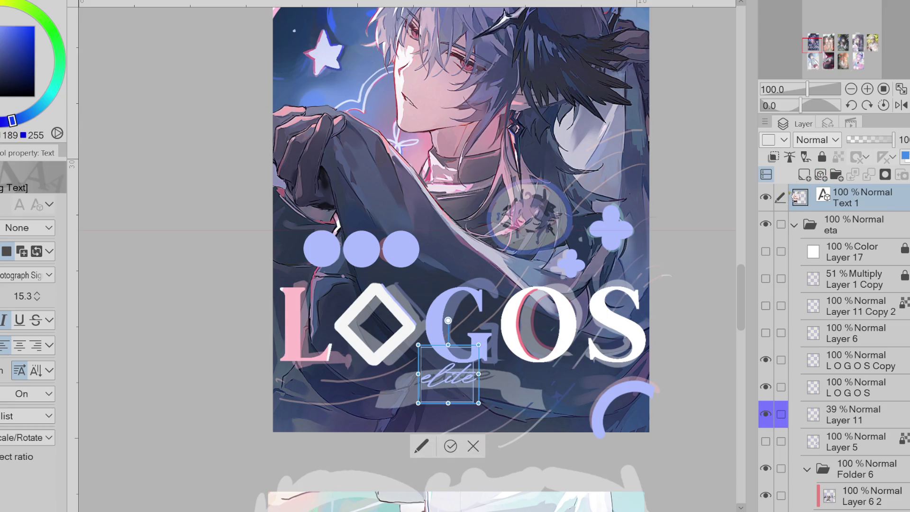
pyautogui.write('e')
pyautogui.press('BackSpace')
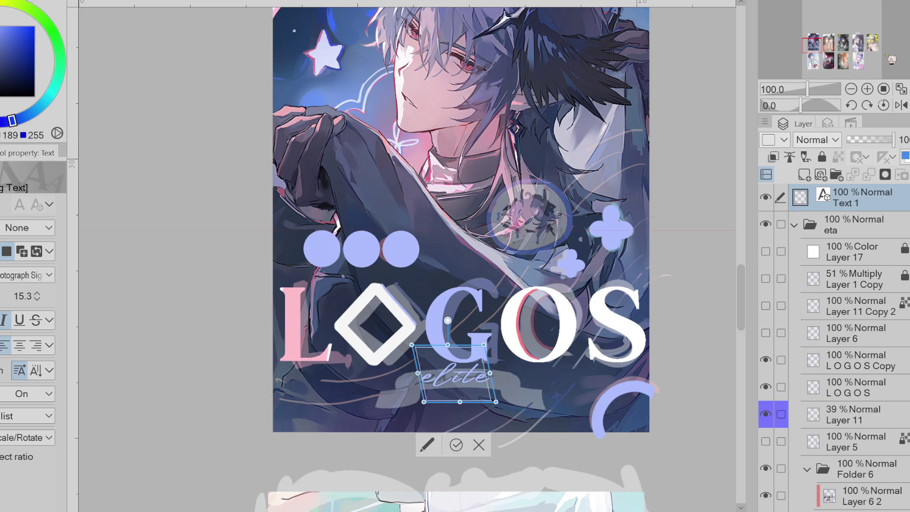
pyautogui.moveTo(501, 395); pyautogui.dragTo(506, 399)
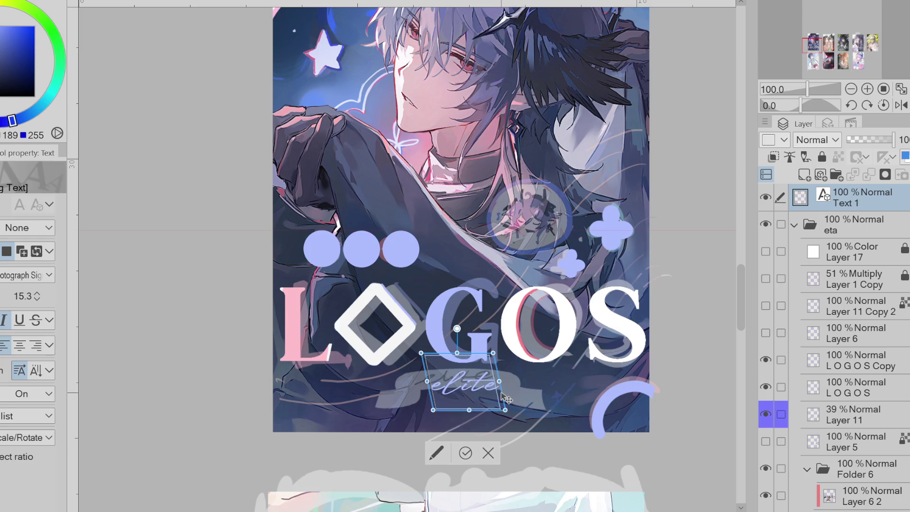
pyautogui.click(465, 452)
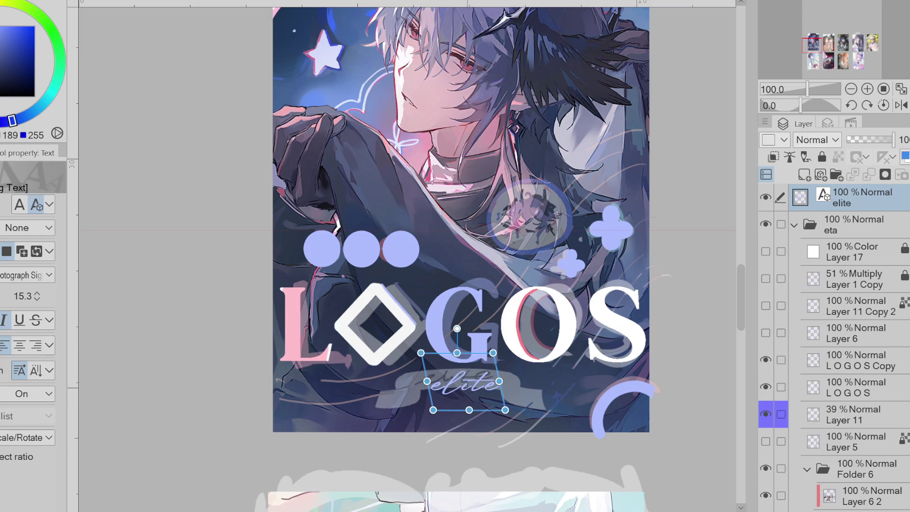
# Shrink the text to 14.5, move the elite layer below Layer 6, and clip it to the layer below
pyautogui.moveTo(470, 407); pyautogui.dragTo(469, 405)
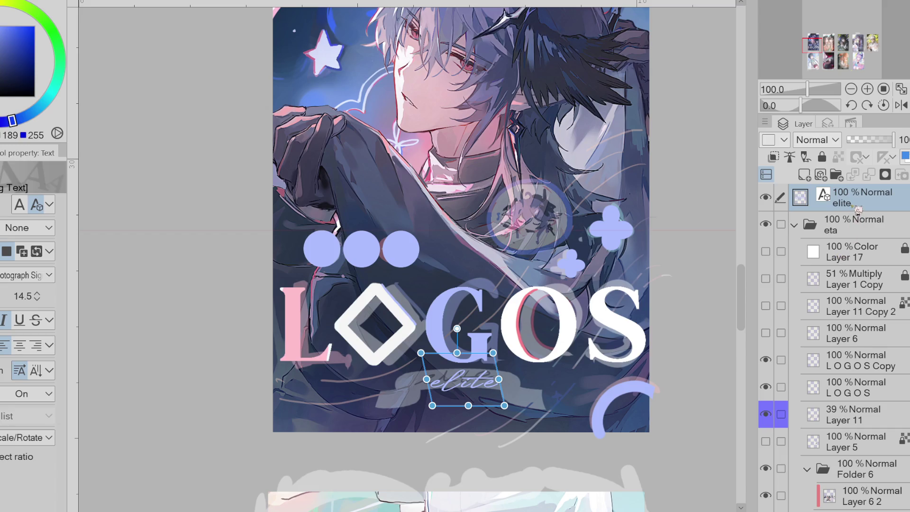
pyautogui.click(591, 351)
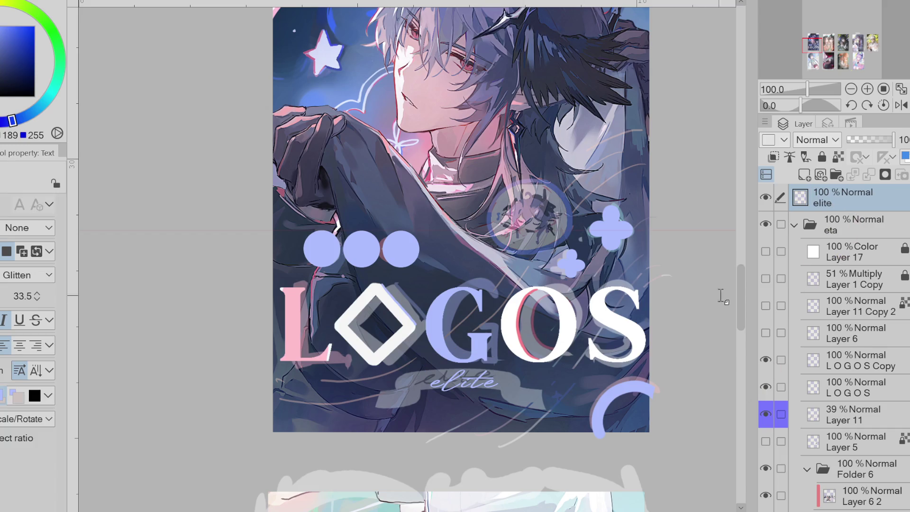
pyautogui.moveTo(882, 209)
pyautogui.mouseDown()
pyautogui.moveTo(866, 348)
pyautogui.moveTo(782, 355)
pyautogui.mouseUp()
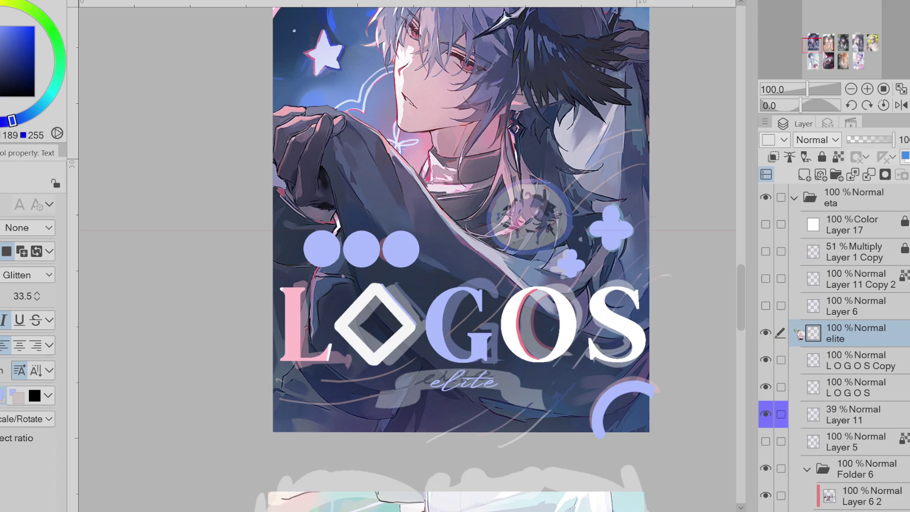
pyautogui.click(838, 157)
pyautogui.scroll(1, 551, 341)
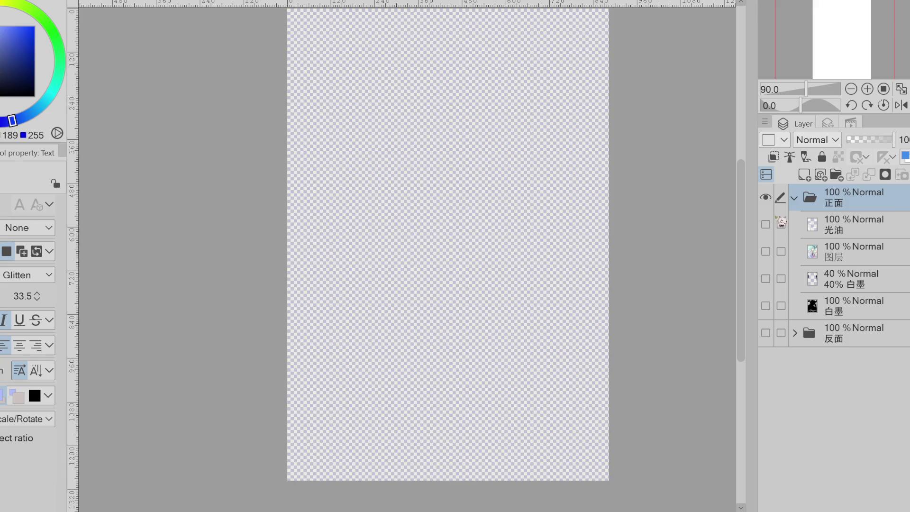
pyautogui.click(765, 224)
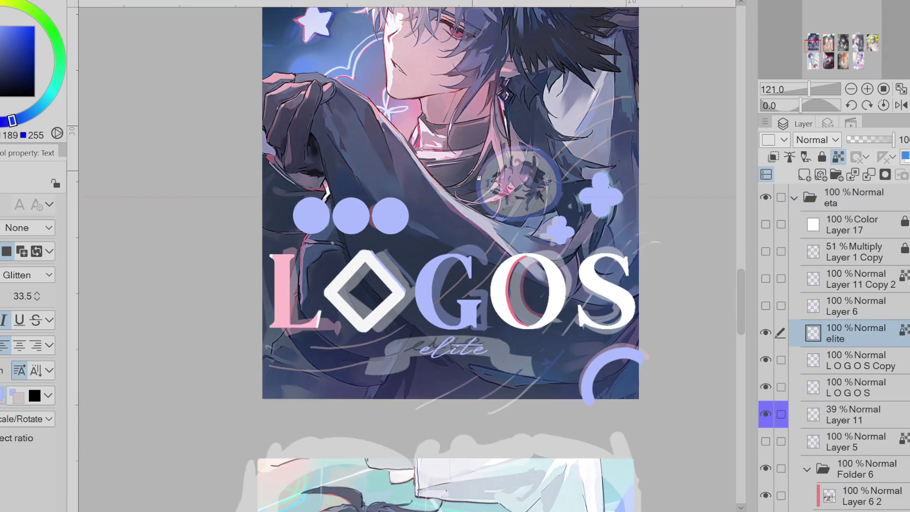
pyautogui.scroll(2, 580, 136)
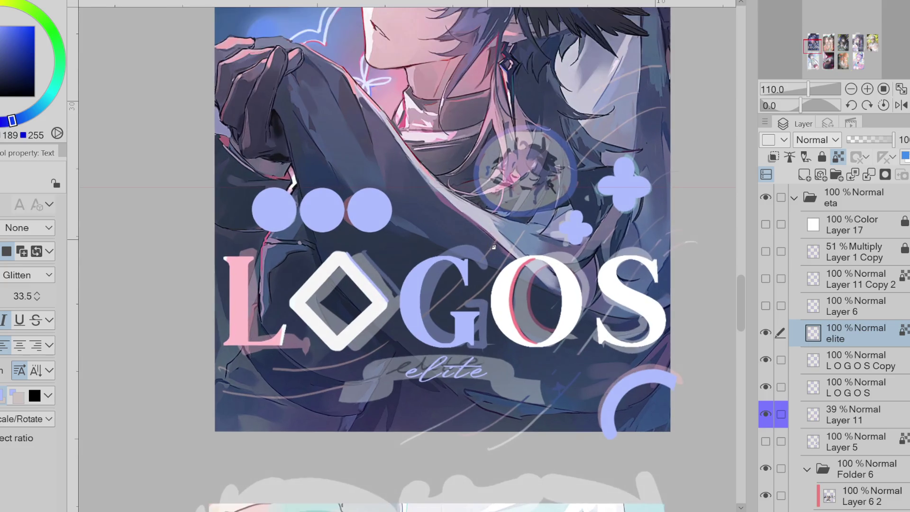
pyautogui.scroll(2, 580, 136)
pyautogui.click(766, 360)
pyautogui.click(771, 360)
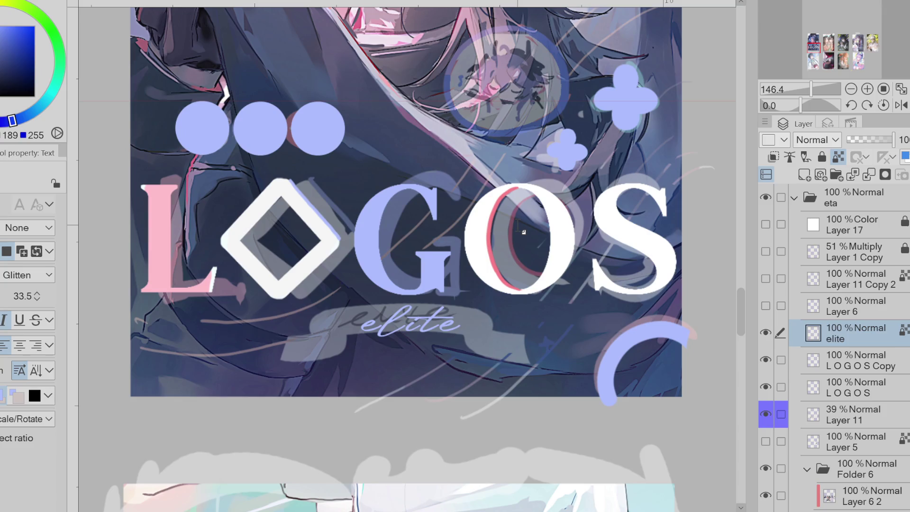
# On LOGOS Copy, lasso-fill a white ribbon banner arcing over 'elite', then undo a trial left tail
pyautogui.click(772, 361)
pyautogui.click(772, 361)
pyautogui.click(772, 361)
pyautogui.click(777, 365)
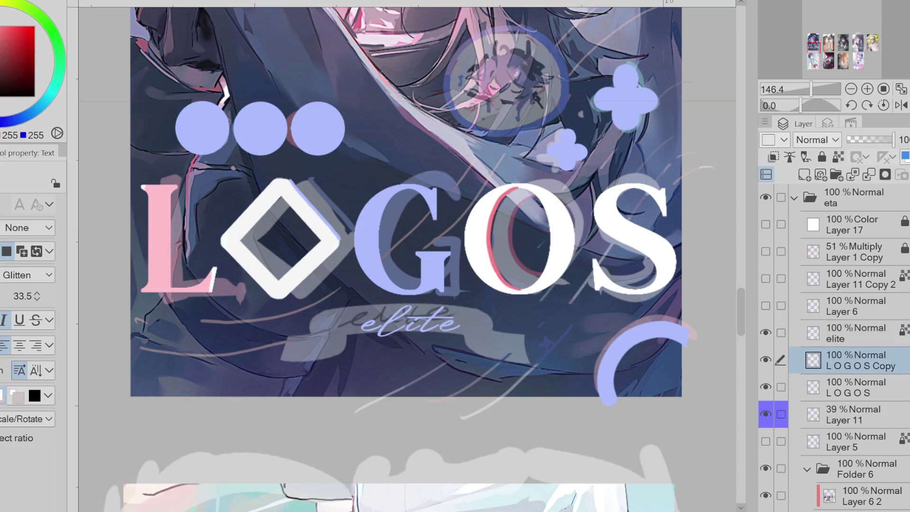
pyautogui.press('g')
pyautogui.click(28, 351)
pyautogui.moveTo(384, 303)
pyautogui.mouseDown()
pyautogui.moveTo(428, 304)
pyautogui.moveTo(388, 299)
pyautogui.mouseUp()
pyautogui.moveTo(480, 313)
pyautogui.mouseDown()
pyautogui.moveTo(351, 304)
pyautogui.moveTo(345, 335)
pyautogui.moveTo(483, 337)
pyautogui.moveTo(488, 316)
pyautogui.mouseUp()
pyautogui.moveTo(362, 329)
pyautogui.mouseDown()
pyautogui.moveTo(344, 336)
pyautogui.moveTo(370, 318)
pyautogui.moveTo(355, 305)
pyautogui.moveTo(362, 349)
pyautogui.moveTo(332, 358)
pyautogui.moveTo(303, 348)
pyautogui.moveTo(348, 323)
pyautogui.moveTo(365, 339)
pyautogui.moveTo(331, 363)
pyautogui.moveTo(320, 346)
pyautogui.moveTo(347, 321)
pyautogui.mouseUp()
pyautogui.hotkey('ctrl', 'z')
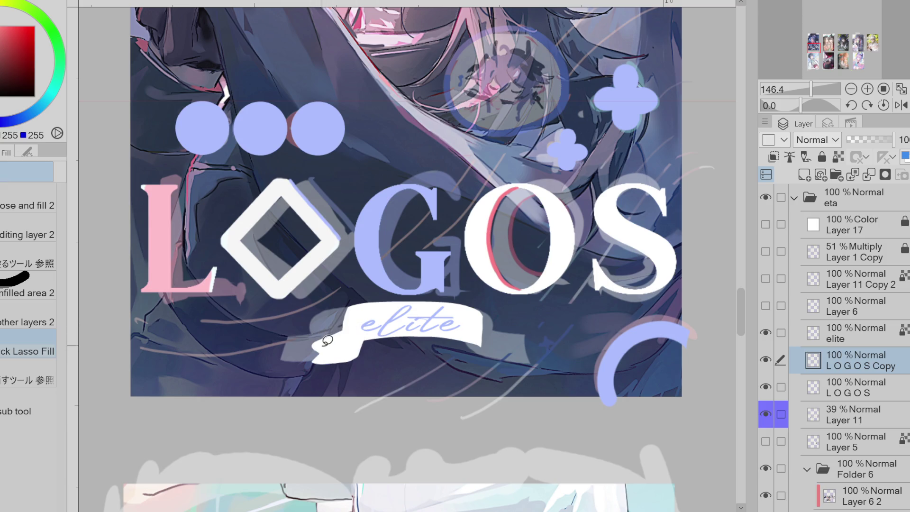
# Try a lasso area and a white left-tail fill beside the ribbon, then undo it
pyautogui.press('e')
pyautogui.press('w')
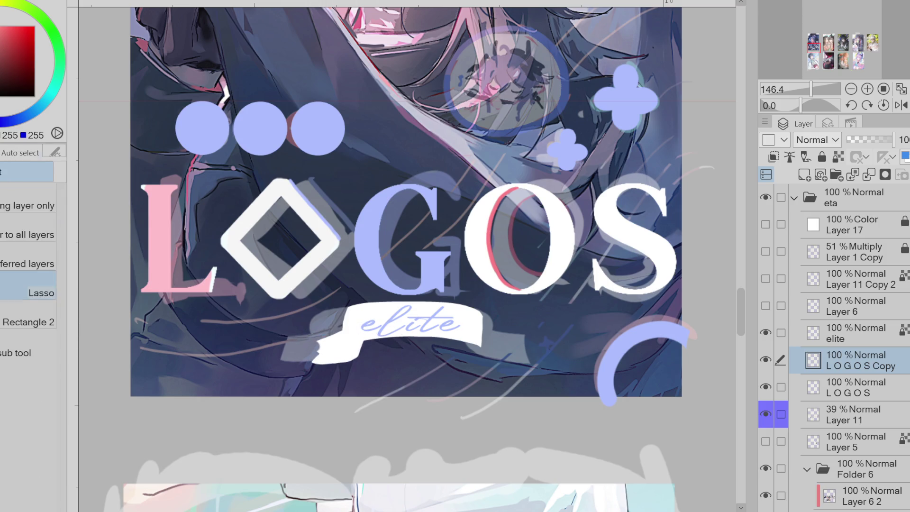
pyautogui.moveTo(340, 333)
pyautogui.mouseDown()
pyautogui.moveTo(326, 350)
pyautogui.moveTo(337, 335)
pyautogui.mouseUp()
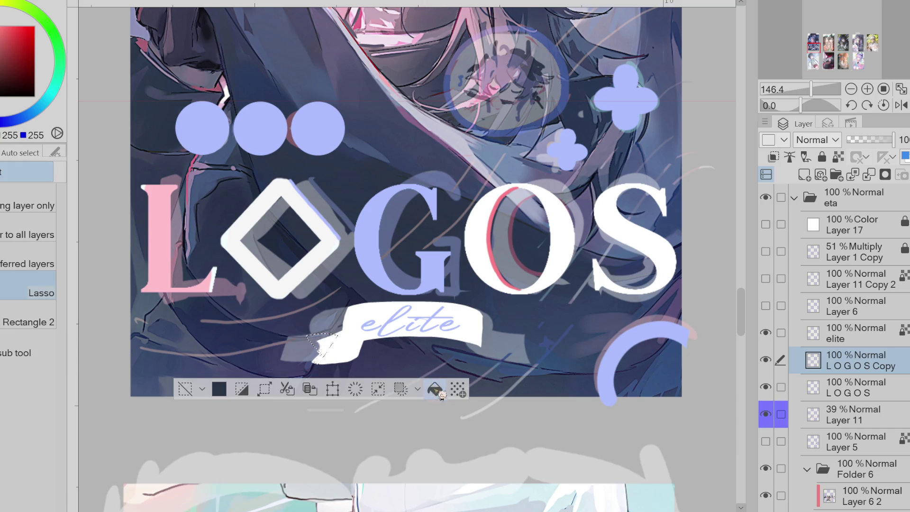
pyautogui.click(185, 389)
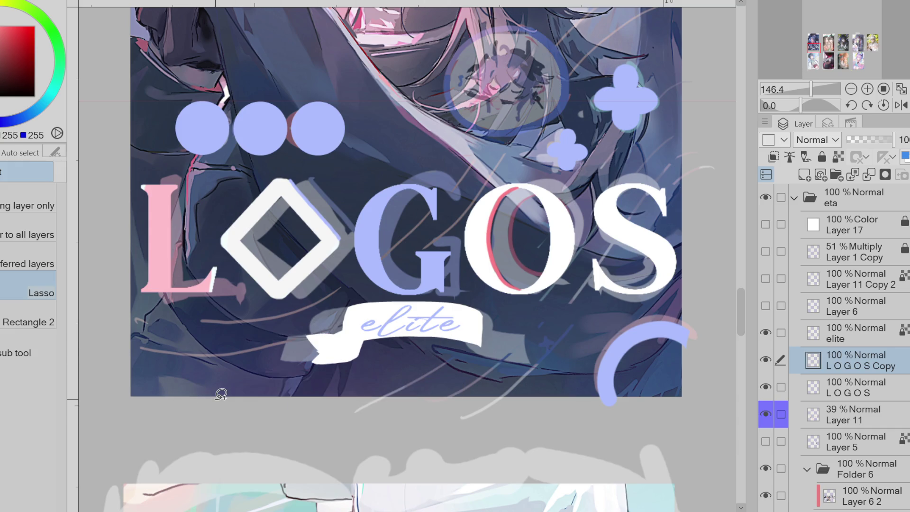
pyautogui.press('g')
pyautogui.hotkey('ctrl', 'z')
pyautogui.moveTo(356, 330)
pyautogui.mouseDown()
pyautogui.moveTo(368, 332)
pyautogui.moveTo(315, 327)
pyautogui.mouseUp()
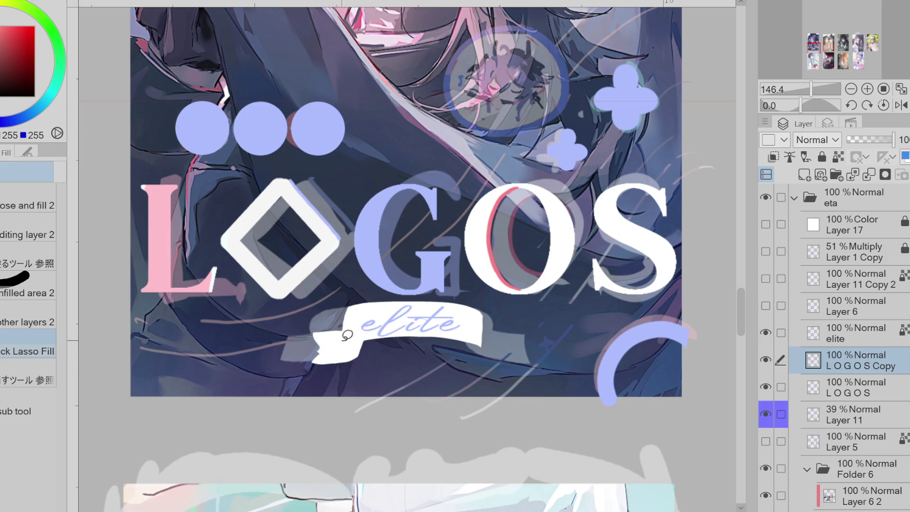
pyautogui.hotkey('ctrl', 'z')
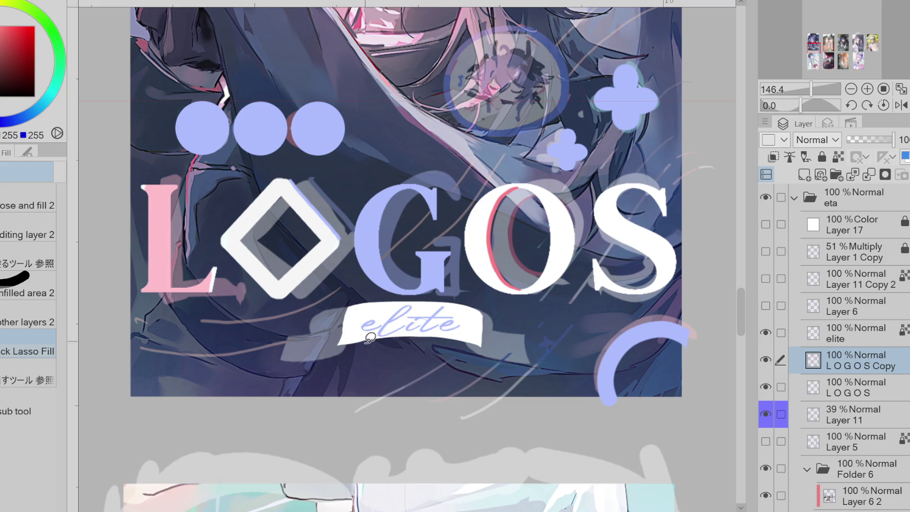
# Redraw and extend the white left tail, and add a white tail under the right end
pyautogui.moveTo(345, 314)
pyautogui.mouseDown()
pyautogui.moveTo(366, 349)
pyautogui.moveTo(345, 356)
pyautogui.moveTo(315, 332)
pyautogui.moveTo(312, 356)
pyautogui.moveTo(359, 354)
pyautogui.mouseUp()
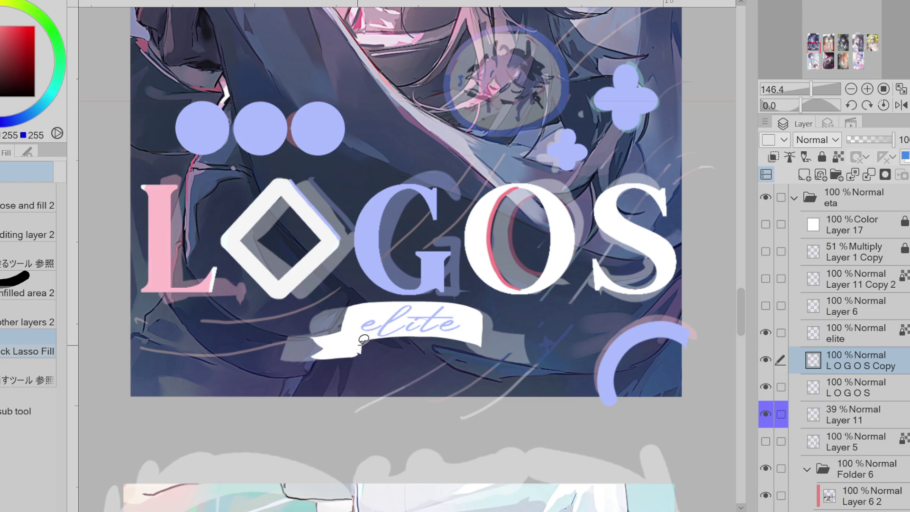
pyautogui.moveTo(334, 337)
pyautogui.mouseDown()
pyautogui.moveTo(311, 353)
pyautogui.moveTo(334, 356)
pyautogui.moveTo(334, 342)
pyautogui.mouseUp()
pyautogui.moveTo(466, 338)
pyautogui.mouseDown()
pyautogui.moveTo(515, 361)
pyautogui.moveTo(490, 329)
pyautogui.mouseUp()
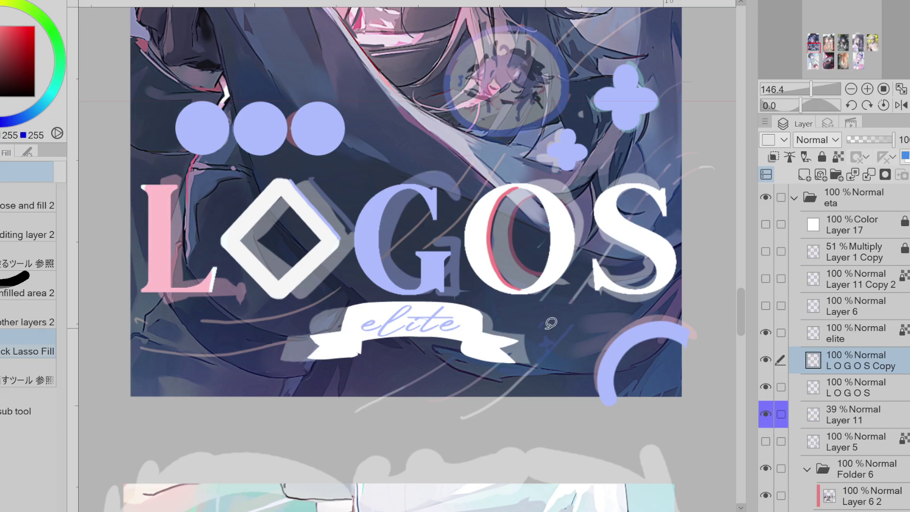
pyautogui.press('e')
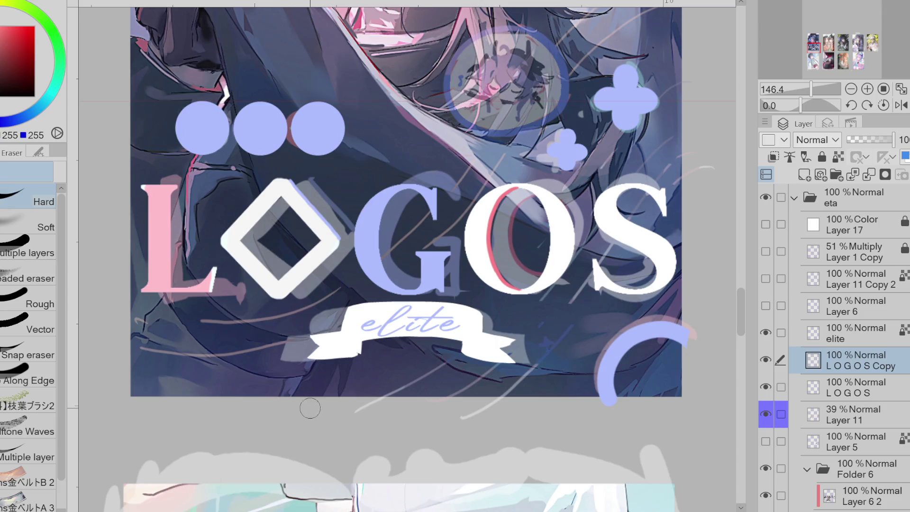
# Lasso the ribbon on LOGOS Copy and slightly scale and tilt it
pyautogui.scroll(-1, 310, 408)
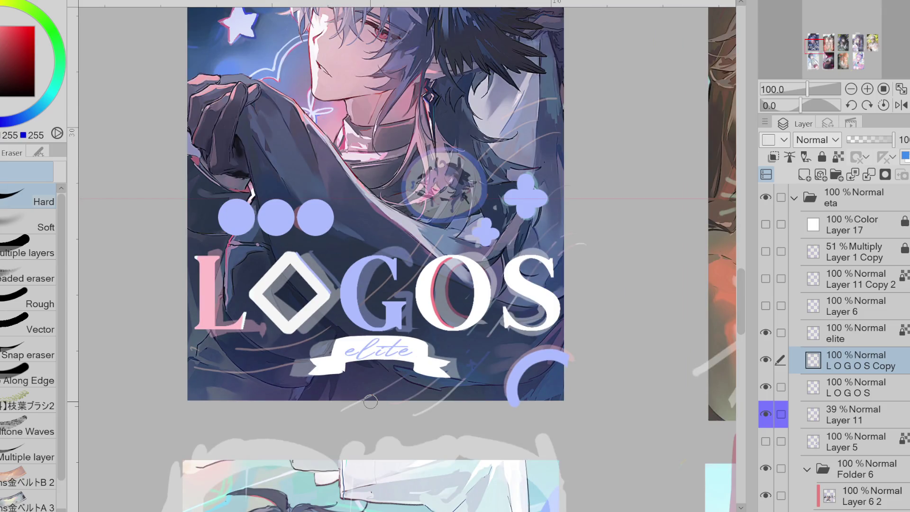
pyautogui.moveTo(812, 361); pyautogui.dragTo(801, 367)
pyautogui.press('m')
pyautogui.moveTo(384, 298); pyautogui.dragTo(379, 298)
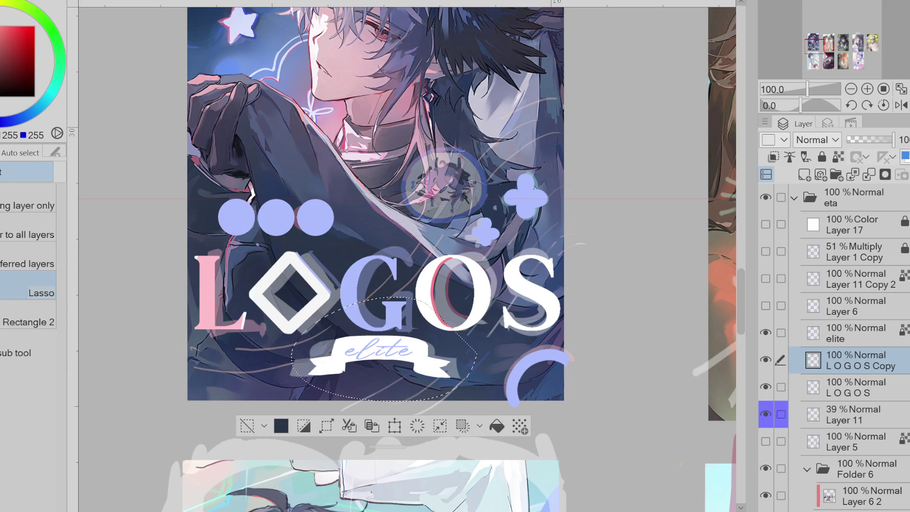
pyautogui.hotkey('ctrl', 't')
pyautogui.moveTo(384, 402); pyautogui.dragTo(385, 409)
pyautogui.click(334, 426)
pyautogui.click(266, 421)
# Apply a transform to the elite layer, then hide the serif LOGOS layer
pyautogui.click(836, 345)
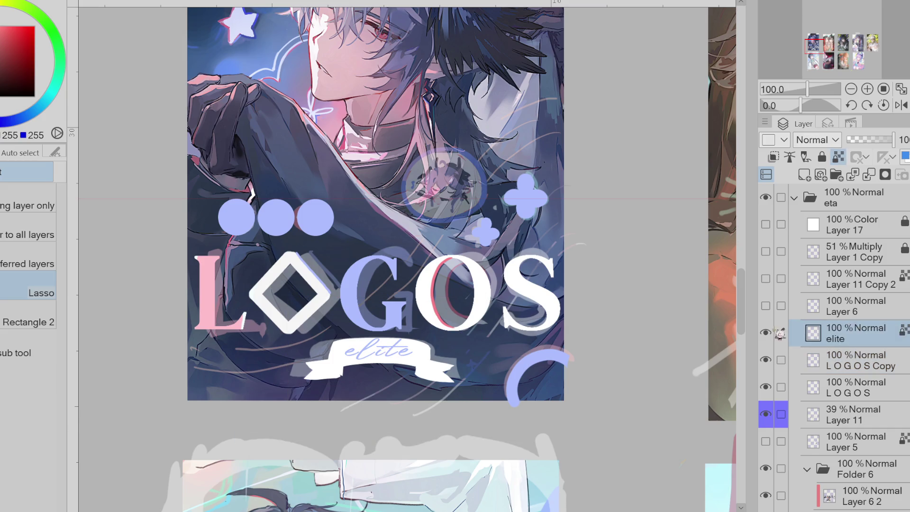
pyautogui.hotkey('ctrl', 't')
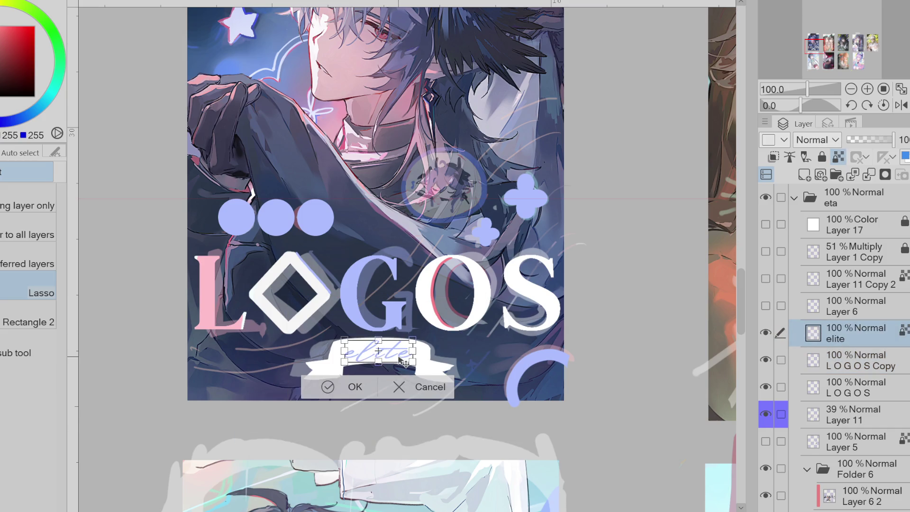
pyautogui.click(331, 383)
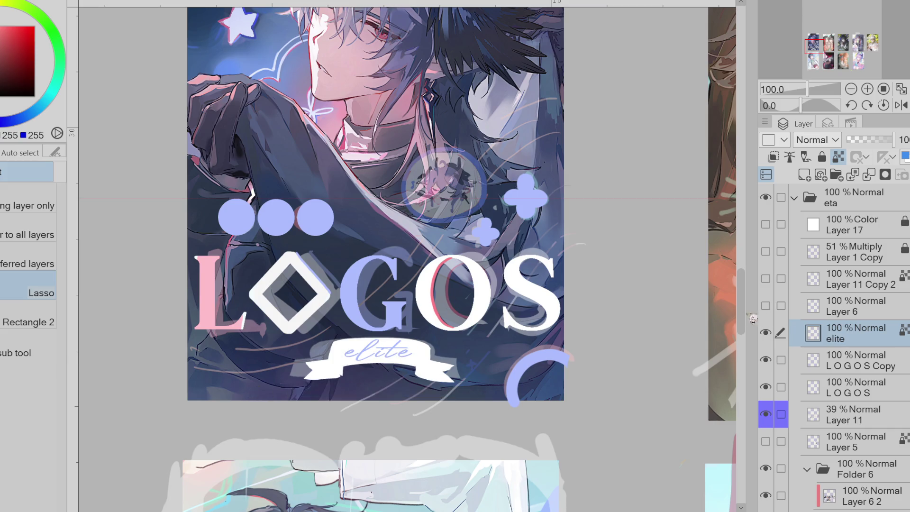
pyautogui.scroll(3, 753, 318)
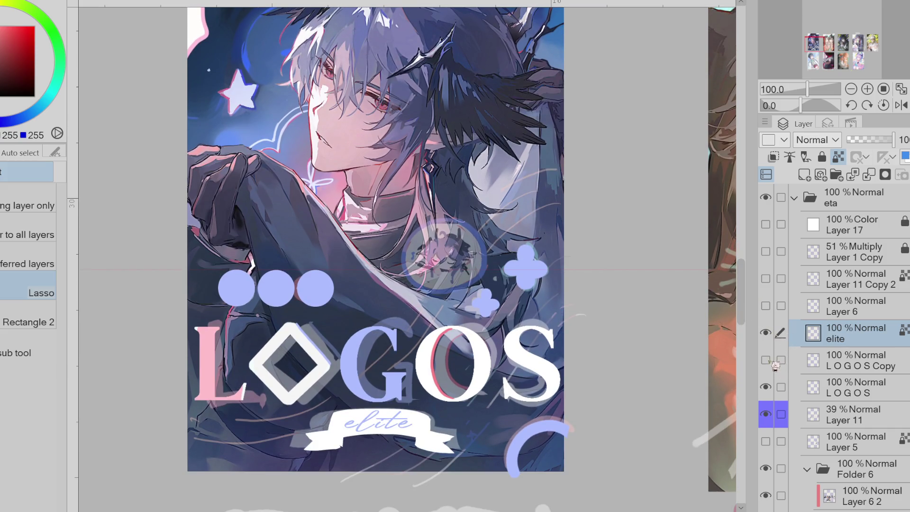
pyautogui.click(768, 387)
pyautogui.click(858, 393)
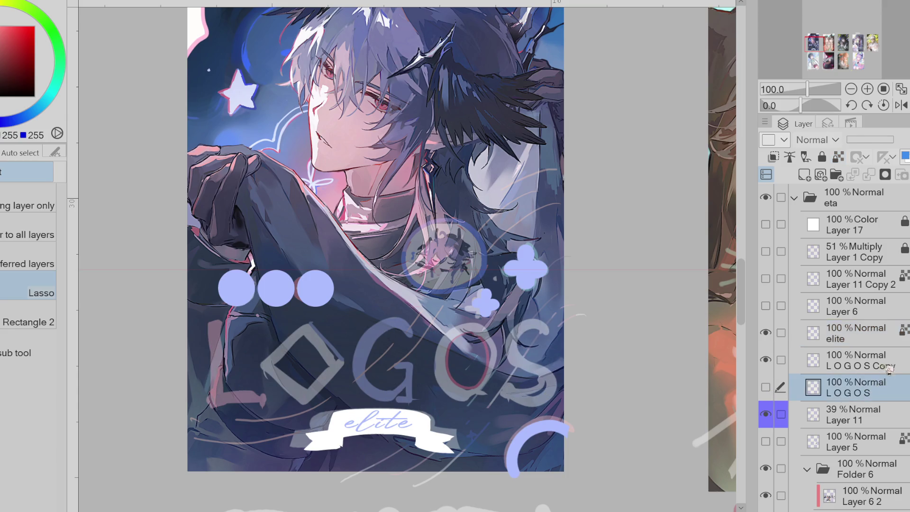
# Raise the sketch Layer 11's opacity from 39% to 100%
pyautogui.click(858, 362)
pyautogui.click(844, 413)
pyautogui.click(883, 141)
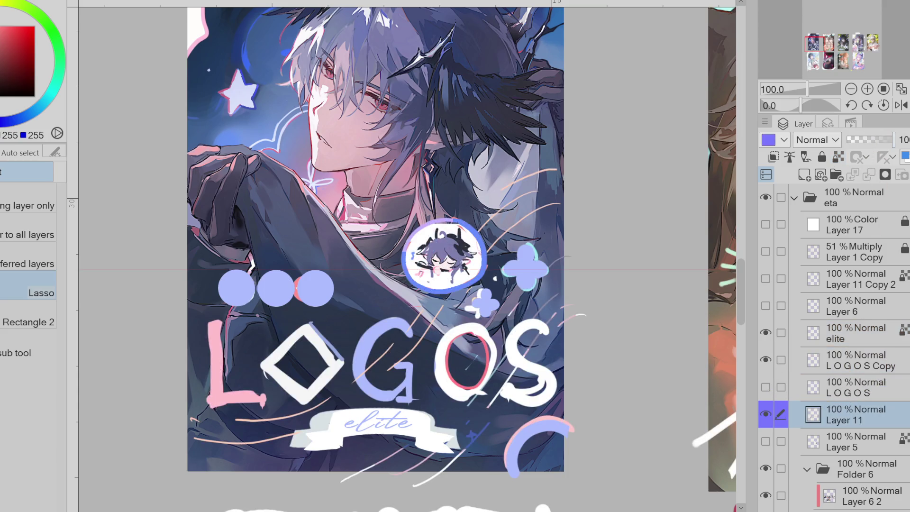
pyautogui.click(848, 333)
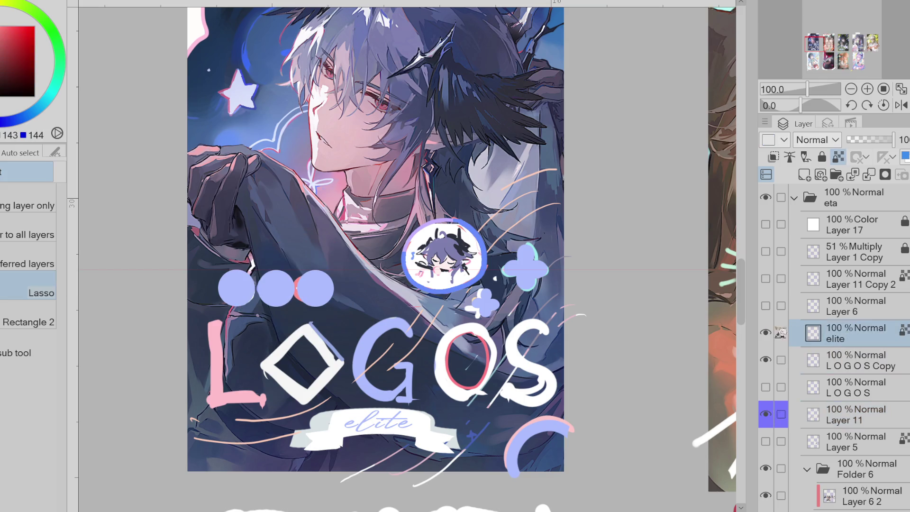
# Toggle Layer 11 and LOGOS Copy off and on to compare the result
pyautogui.scroll(-5, 834, 341)
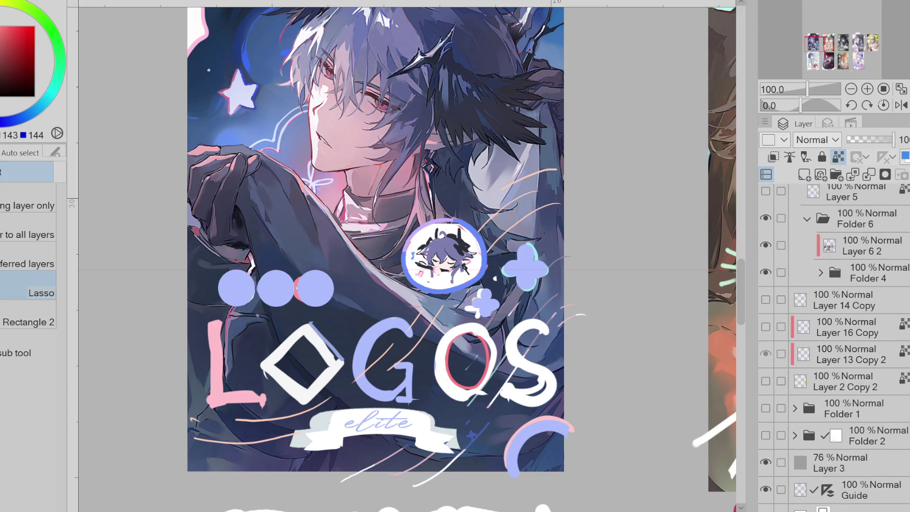
pyautogui.click(881, 482)
pyautogui.scroll(4, 834, 341)
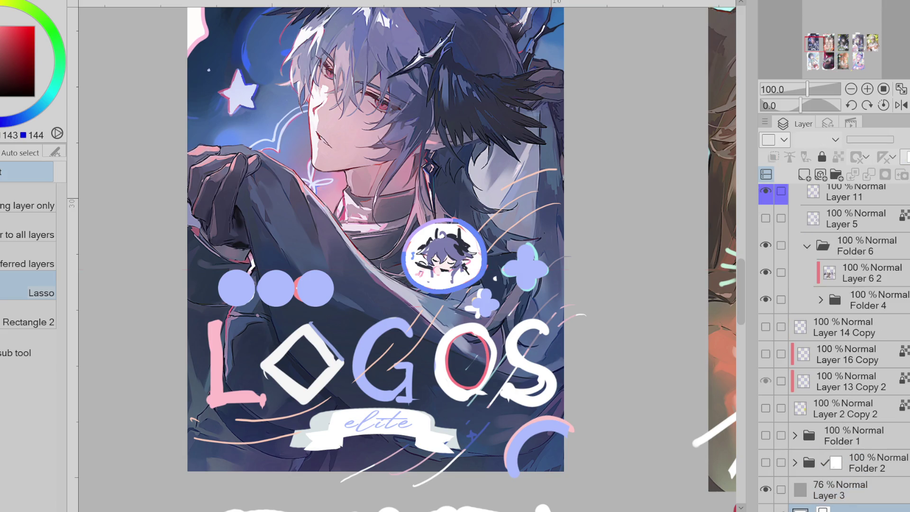
pyautogui.scroll(-1, 834, 341)
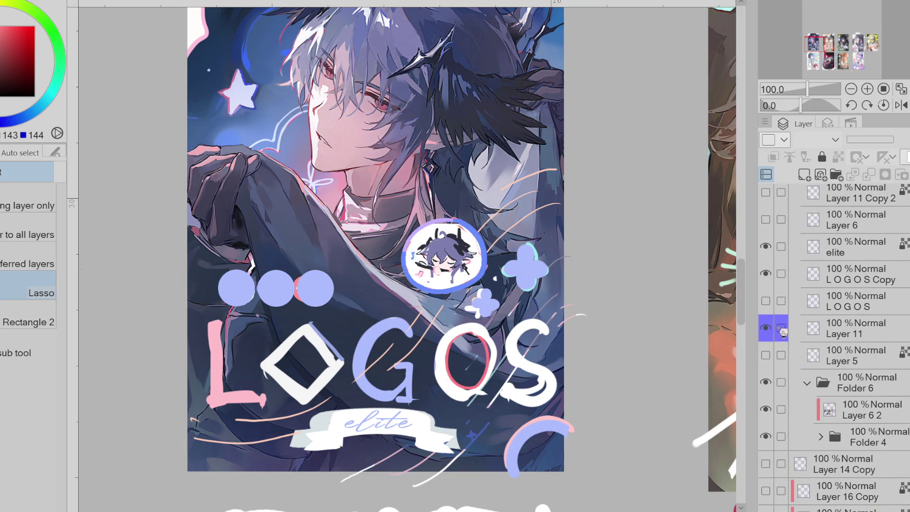
pyautogui.click(766, 328)
pyautogui.click(766, 328)
pyautogui.click(765, 328)
pyautogui.click(766, 327)
pyautogui.click(766, 273)
pyautogui.click(766, 274)
# Lock transparent pixels on LOGOS Copy, then paint the third dot red and the first dot white
pyautogui.press('p')
pyautogui.click(848, 274)
pyautogui.click(766, 274)
pyautogui.click(765, 273)
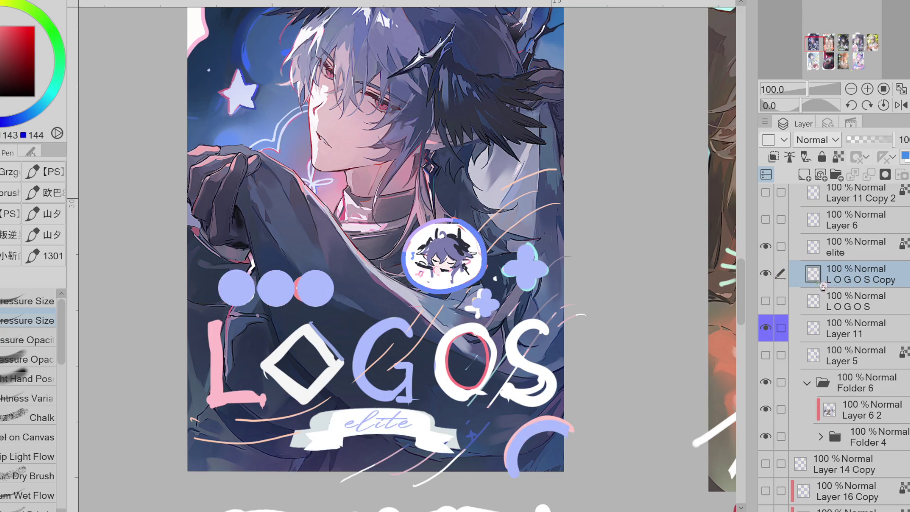
pyautogui.click(838, 156)
pyautogui.moveTo(334, 287)
pyautogui.mouseDown()
pyautogui.moveTo(327, 304)
pyautogui.moveTo(332, 291)
pyautogui.mouseUp()
pyautogui.keyDown('alt'); pyautogui.click(424, 263); pyautogui.keyUp('alt')
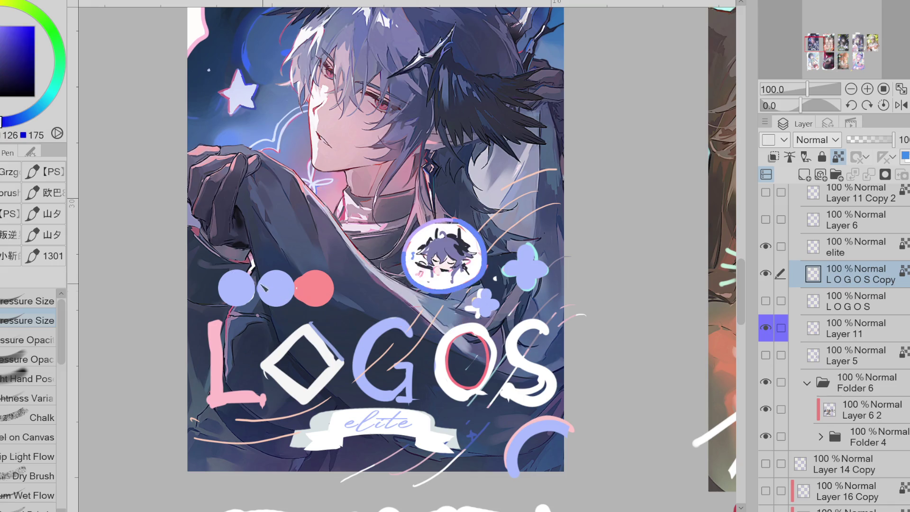
pyautogui.keyDown('alt'); pyautogui.click(426, 264); pyautogui.keyUp('alt')
pyautogui.moveTo(237, 284); pyautogui.dragTo(232, 301)
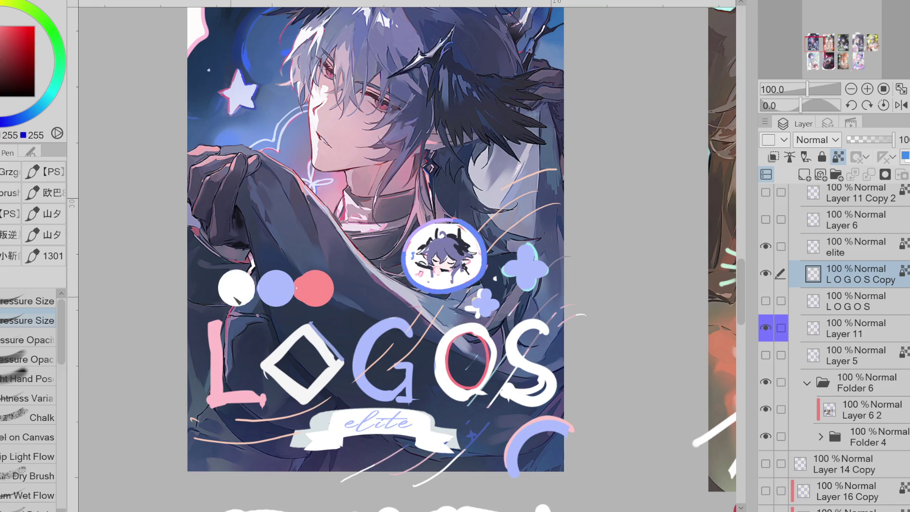
# Paint the small clover white, the larger clover pink, and the bottom-right arc pink
pyautogui.keyDown('alt'); pyautogui.click(276, 290); pyautogui.keyUp('alt')
pyautogui.keyDown('alt'); pyautogui.click(471, 309); pyautogui.keyUp('alt')
pyautogui.moveTo(476, 300); pyautogui.dragTo(499, 309)
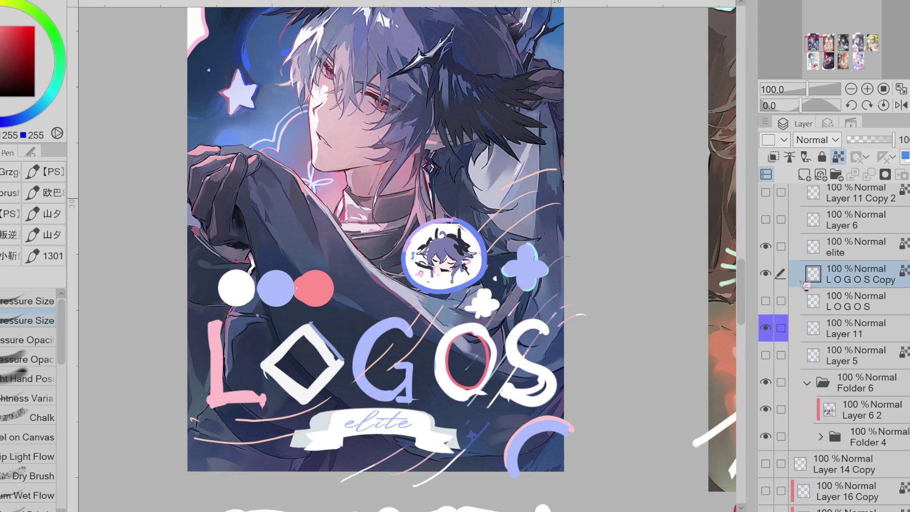
pyautogui.keyDown('alt'); pyautogui.click(527, 280); pyautogui.keyUp('alt')
pyautogui.moveTo(519, 260)
pyautogui.mouseDown()
pyautogui.moveTo(525, 277)
pyautogui.moveTo(547, 278)
pyautogui.mouseUp()
pyautogui.moveTo(567, 429); pyautogui.dragTo(514, 472)
# Sample pink, grey and pure white, then show the serif LOGOS lettering again
pyautogui.keyDown('alt'); pyautogui.click(554, 415); pyautogui.keyUp('alt')
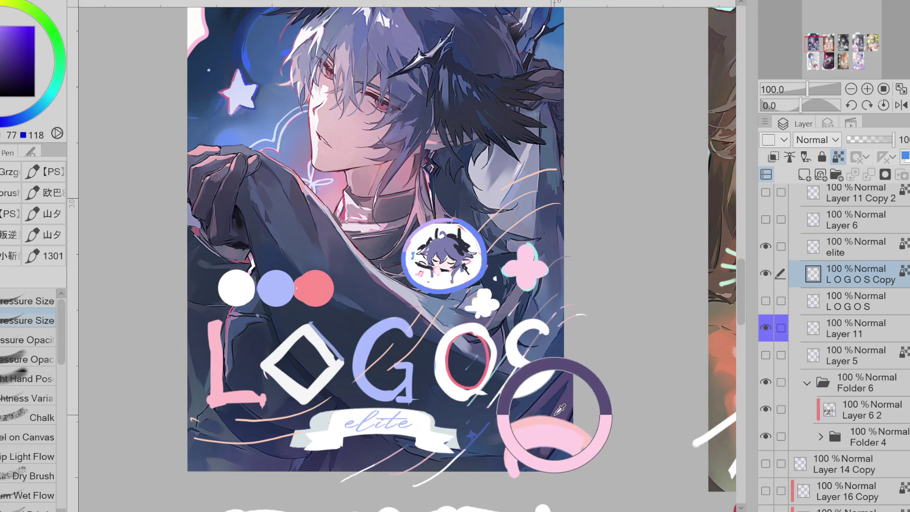
pyautogui.keyDown('alt'); pyautogui.click(437, 421); pyautogui.keyUp('alt')
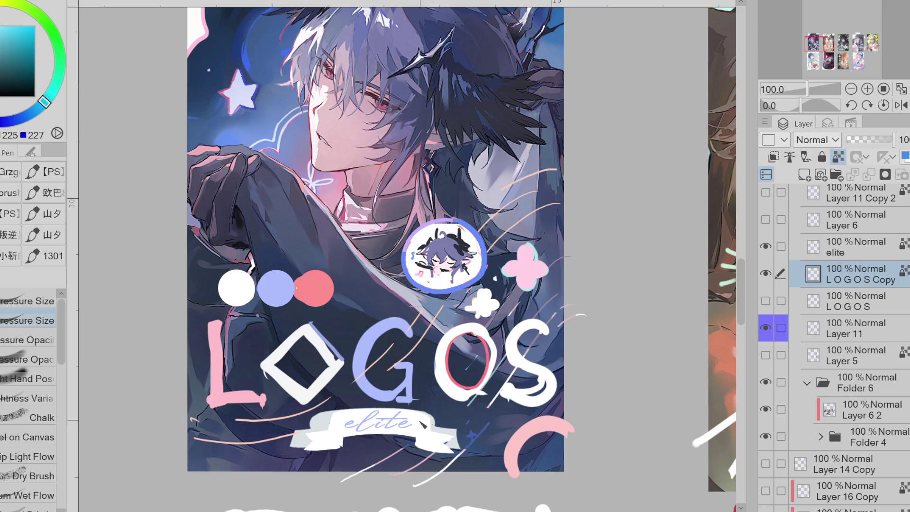
pyautogui.keyDown('alt'); pyautogui.click(449, 408); pyautogui.keyUp('alt')
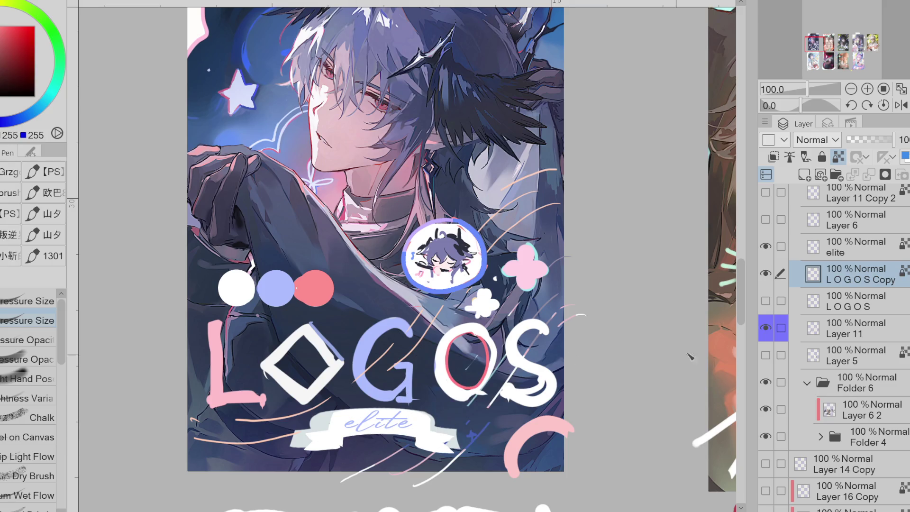
pyautogui.click(780, 303)
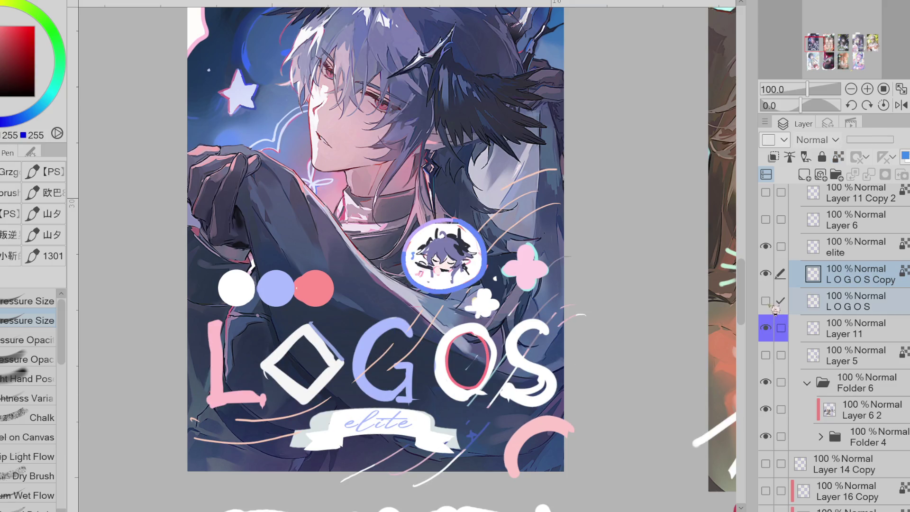
pyautogui.click(772, 304)
pyautogui.click(773, 306)
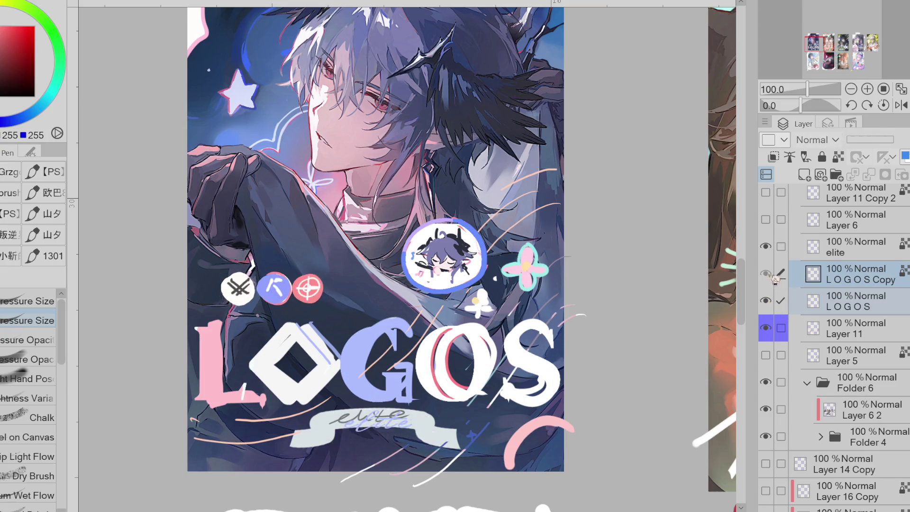
pyautogui.click(781, 301)
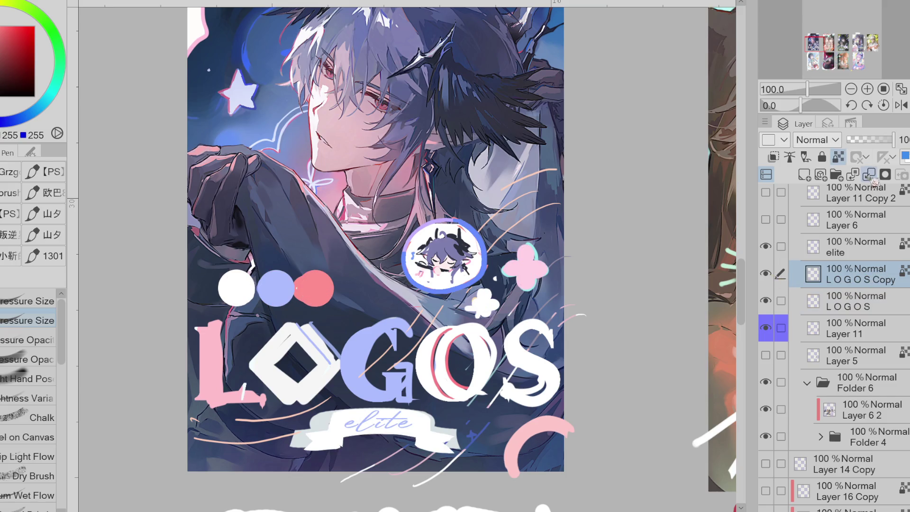
pyautogui.hotkey('ctrl', '-')
# Draw a white sparkle inside the top-left star
pyautogui.scroll(5, 408, 312)
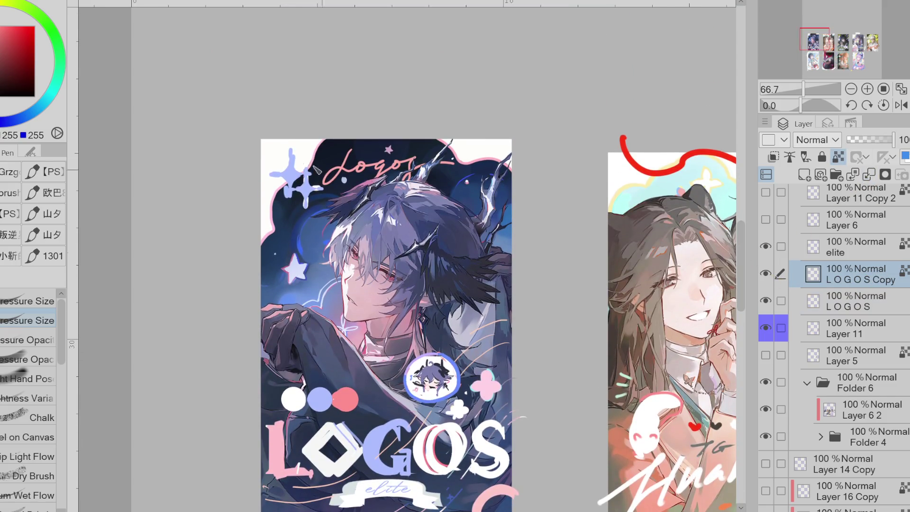
pyautogui.keyDown('alt'); pyautogui.click(317, 178); pyautogui.keyUp('alt')
pyautogui.moveTo(307, 185); pyautogui.dragTo(302, 207)
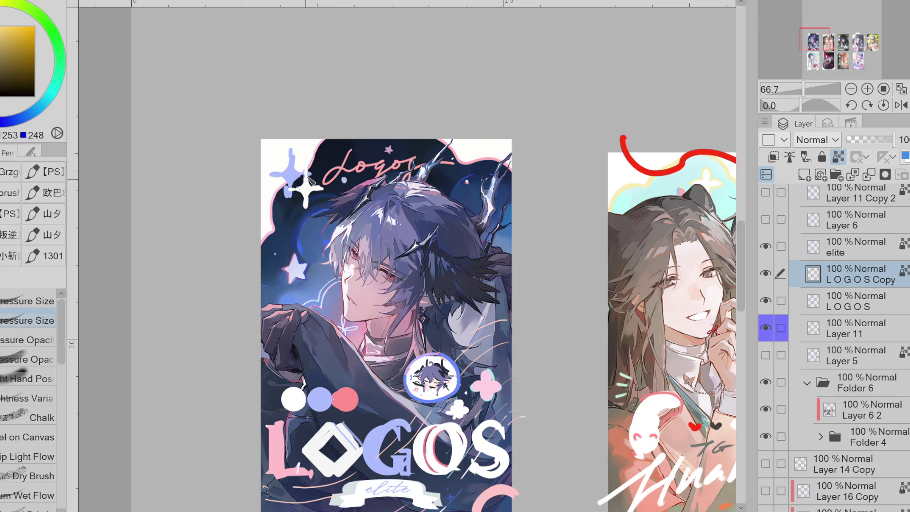
pyautogui.keyDown('alt'); pyautogui.click(307, 186); pyautogui.keyUp('alt')
# Move LOGOS Copy below the LOGOS layer, toggling visibility to compare
pyautogui.click(766, 246)
pyautogui.click(765, 273)
pyautogui.click(766, 273)
pyautogui.moveTo(846, 280); pyautogui.dragTo(844, 313)
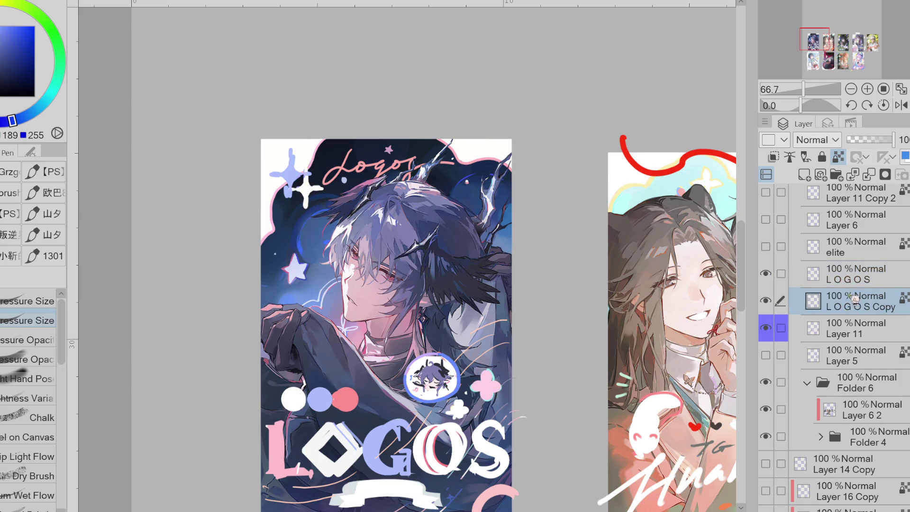
pyautogui.click(765, 300)
pyautogui.click(765, 301)
pyautogui.click(765, 274)
pyautogui.click(765, 274)
# Erase Layer 11's sketch strokes over the title's O and show the elite layer again
pyautogui.click(853, 334)
pyautogui.press('e')
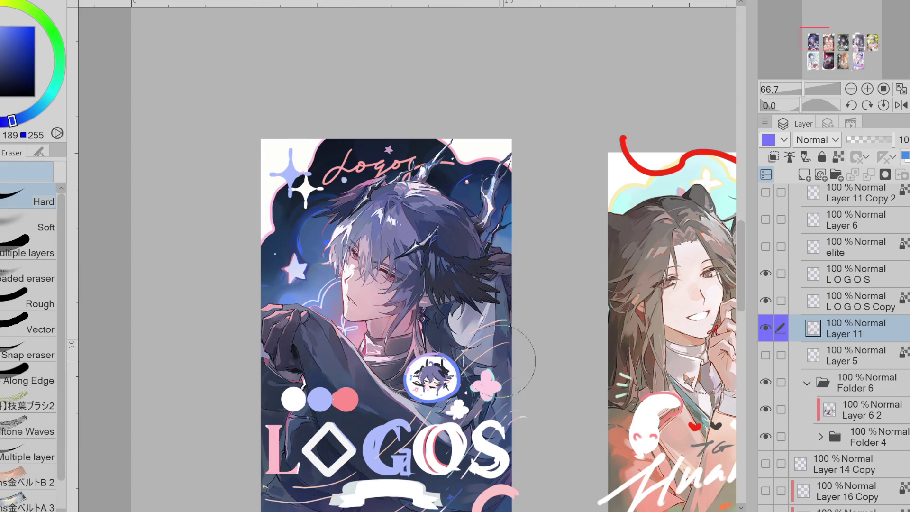
pyautogui.scroll(-1, 521, 275)
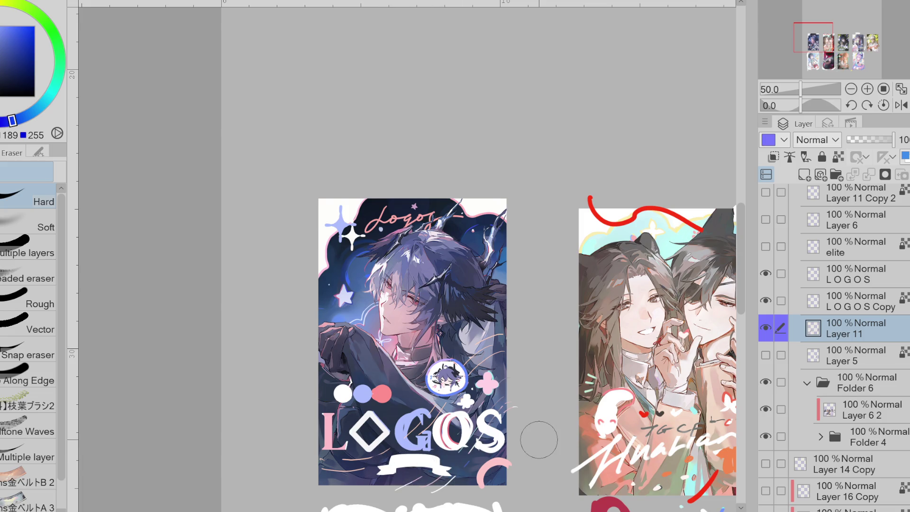
pyautogui.click(765, 246)
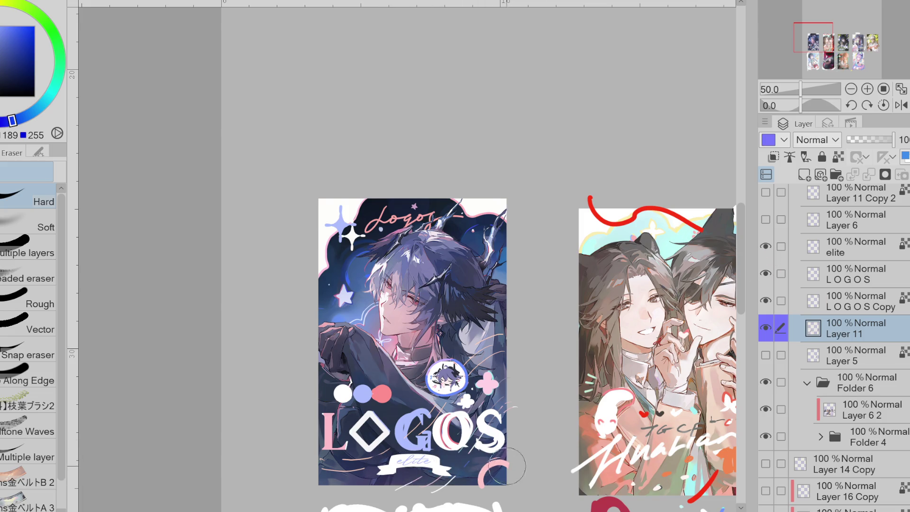
pyautogui.moveTo(493, 455)
pyautogui.mouseDown()
pyautogui.moveTo(488, 421)
pyautogui.moveTo(453, 428)
pyautogui.moveTo(420, 414)
pyautogui.moveTo(426, 440)
pyautogui.moveTo(457, 435)
pyautogui.mouseUp()
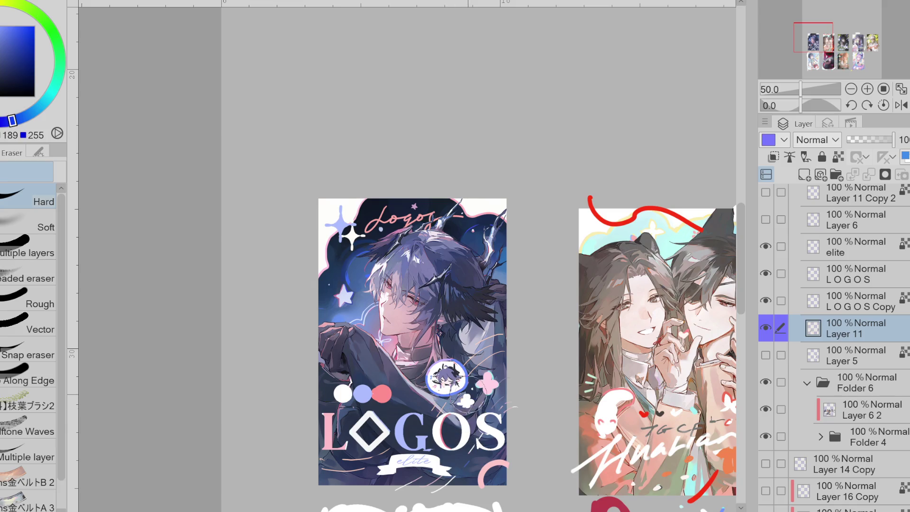
# Check Layer 11's content, then move it above the elite and LOGOS layers
pyautogui.scroll(2, 523, 387)
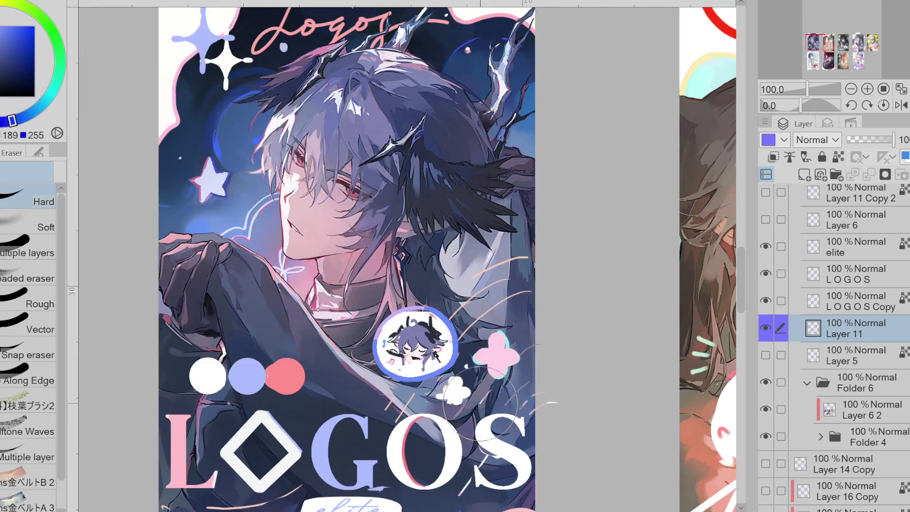
pyautogui.scroll(-1, 488, 394)
pyautogui.scroll(-1, 490, 137)
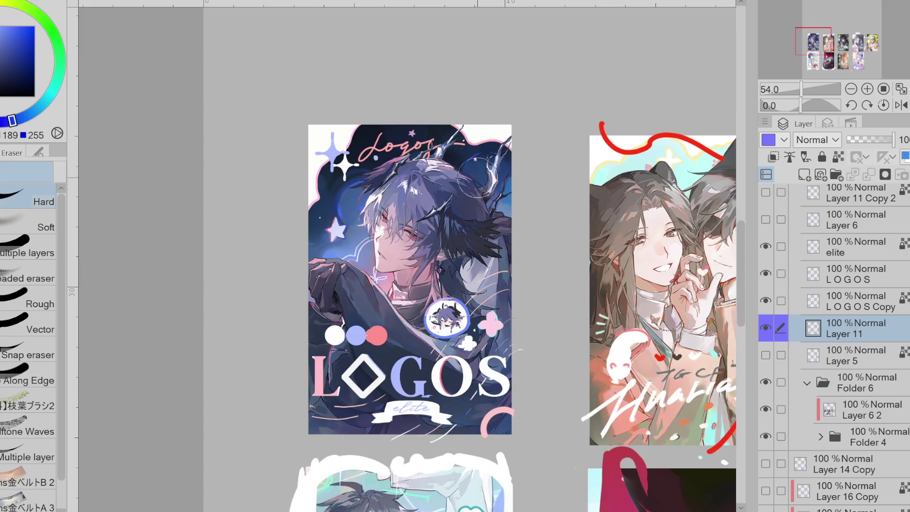
pyautogui.scroll(1, 479, 223)
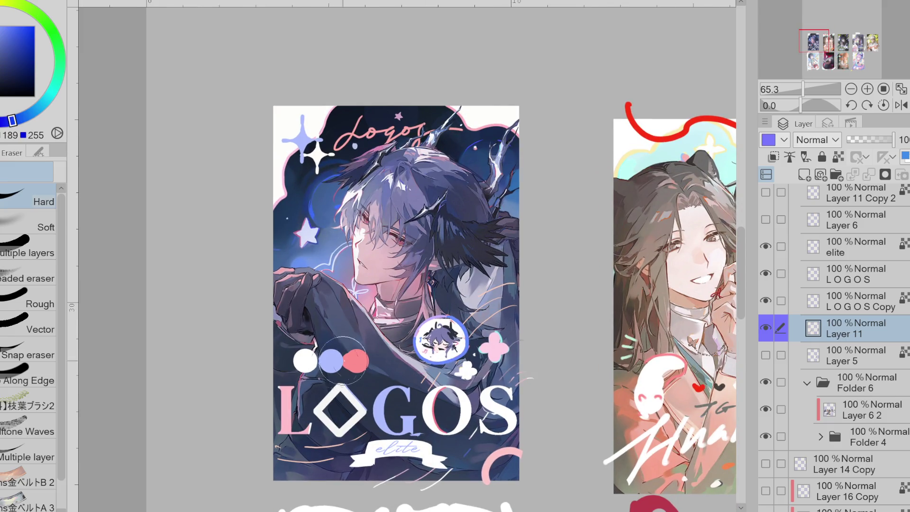
pyautogui.click(771, 327)
pyautogui.click(773, 327)
pyautogui.moveTo(829, 333); pyautogui.dragTo(829, 235)
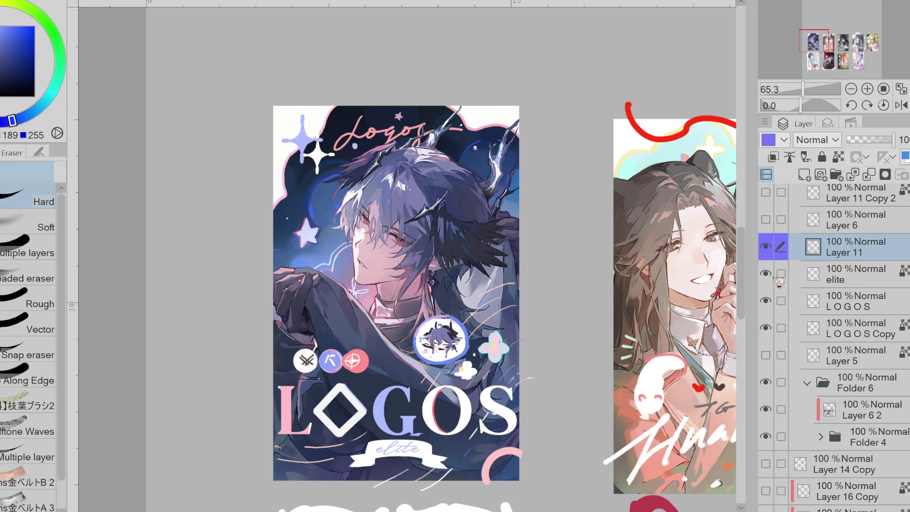
# Hide and re-show the title, ribbon and badge layers to check the icons, then select elite
pyautogui.moveTo(771, 302); pyautogui.dragTo(772, 259)
pyautogui.click(772, 300)
pyautogui.click(772, 259)
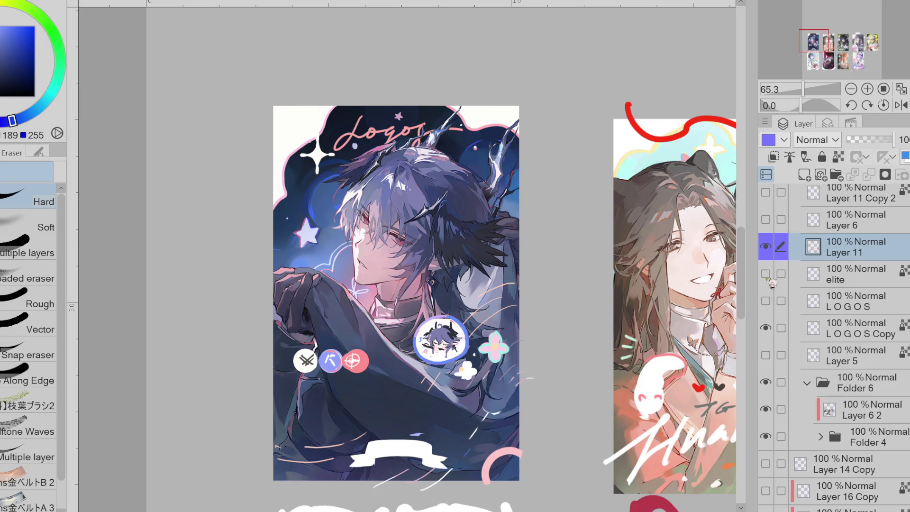
pyautogui.click(766, 246)
pyautogui.click(765, 246)
pyautogui.moveTo(765, 274); pyautogui.dragTo(766, 300)
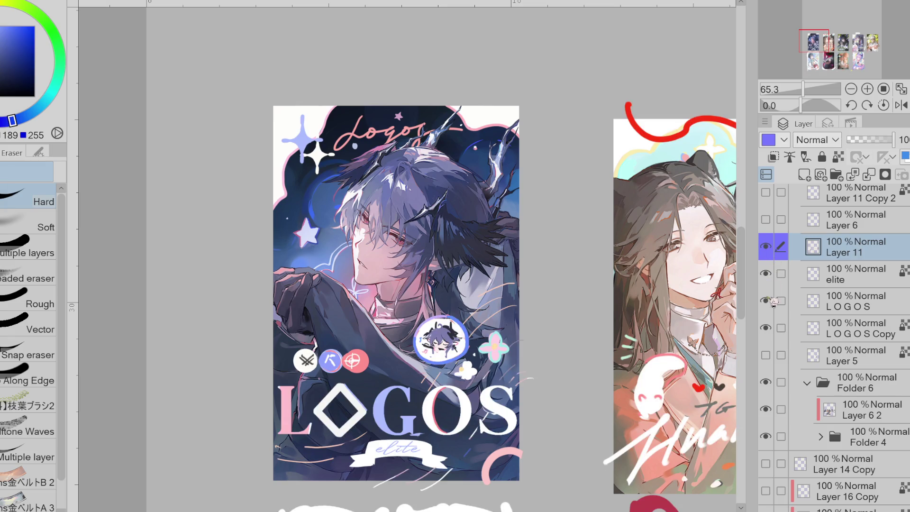
pyautogui.scroll(-1, 470, 246)
pyautogui.click(863, 282)
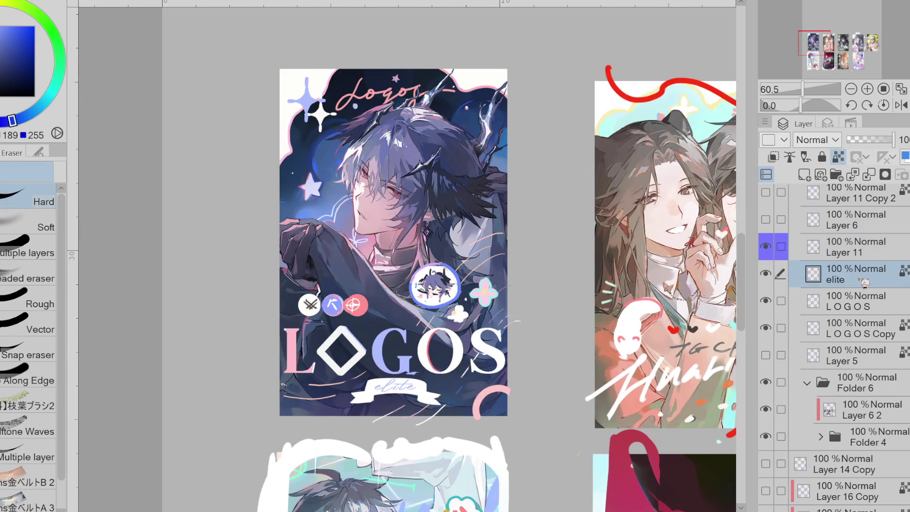
# Sample red and blue colours from the artwork and fine-tune a deeper blue
pyautogui.press('p')
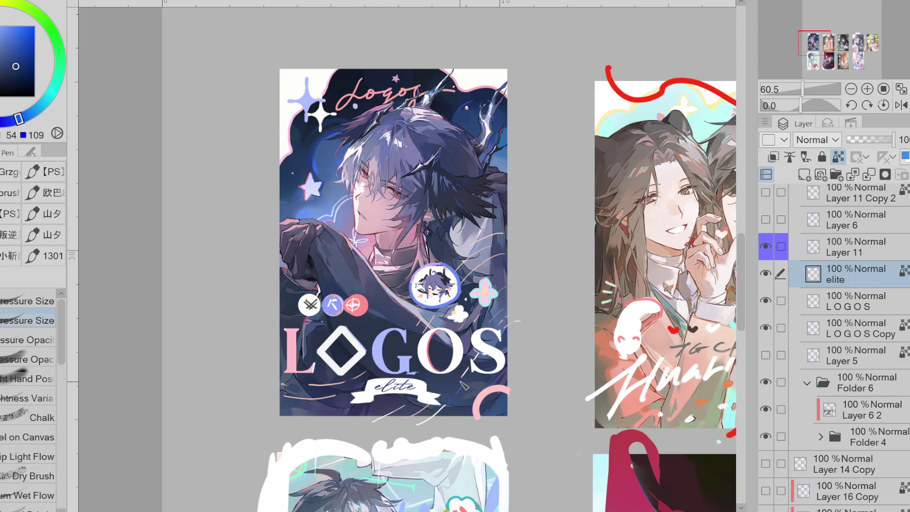
pyautogui.moveTo(27, 123); pyautogui.dragTo(34, 110)
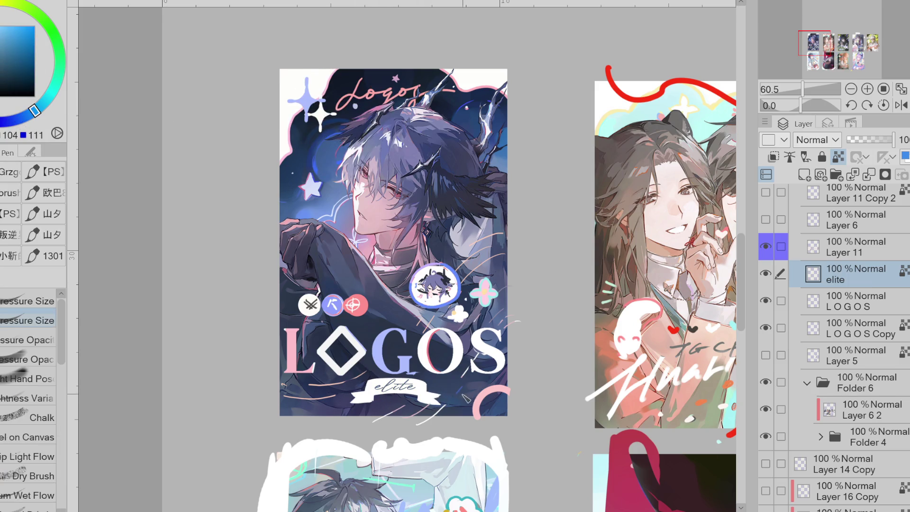
pyautogui.keyDown('alt'); pyautogui.click(362, 306); pyautogui.keyUp('alt')
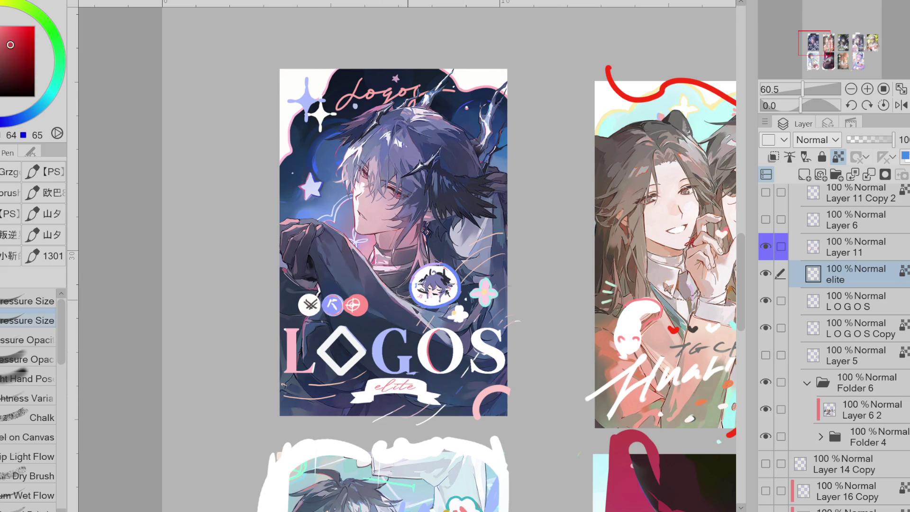
pyautogui.keyDown('alt'); pyautogui.click(462, 299); pyautogui.keyUp('alt')
pyautogui.keyDown('alt'); pyautogui.click(397, 369); pyautogui.keyUp('alt')
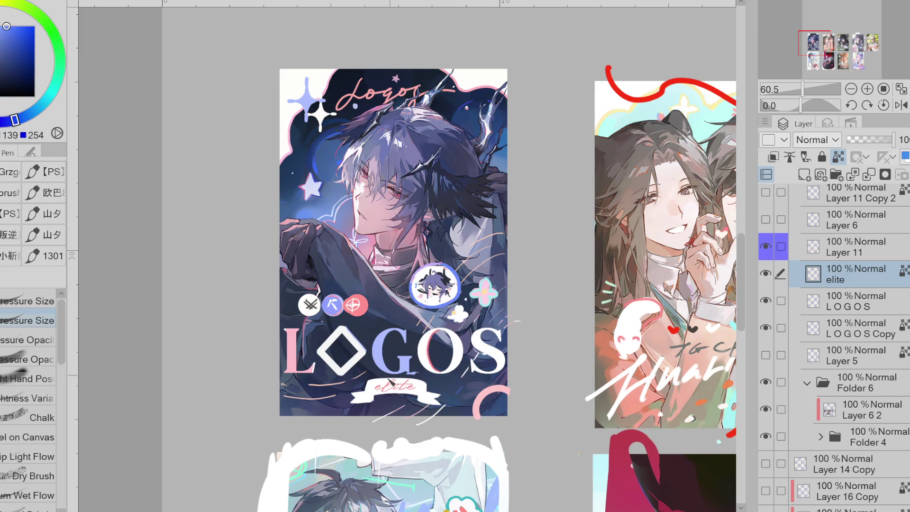
pyautogui.click(14, 35)
pyautogui.keyDown('alt'); pyautogui.click(395, 386); pyautogui.keyUp('alt')
pyautogui.moveTo(44, 120)
pyautogui.mouseDown()
pyautogui.moveTo(88, 118)
pyautogui.moveTo(19, 122)
pyautogui.mouseUp()
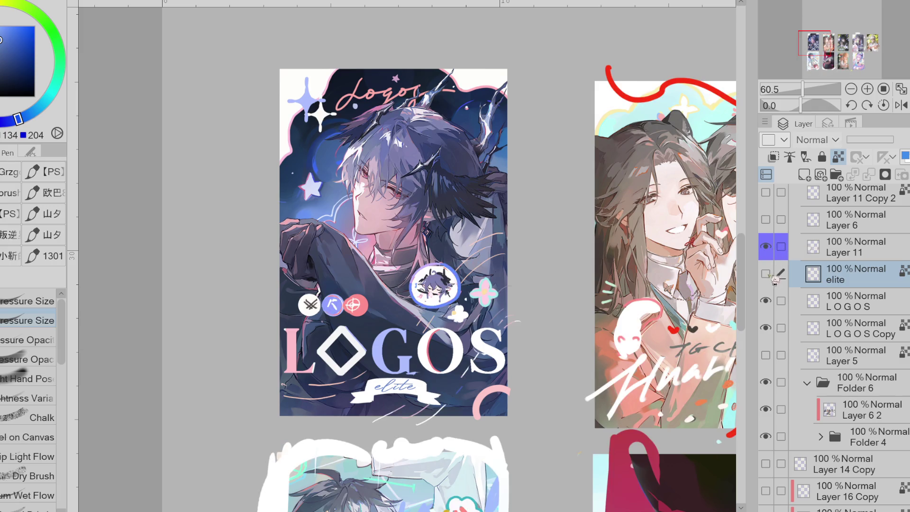
# Move the elite layer below LOGOS and merge it down into LOGOS Copy
pyautogui.hotkey('alt', ']')
pyautogui.hotkey('alt', '[')
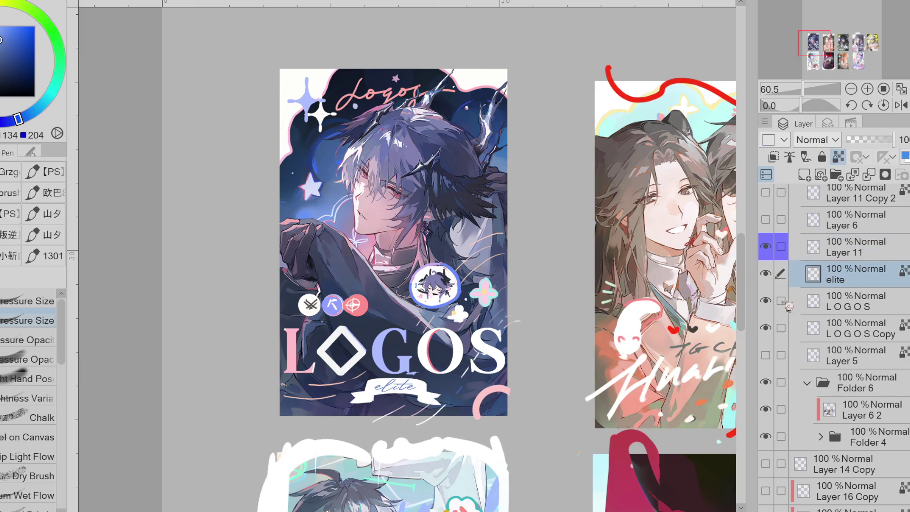
pyautogui.moveTo(870, 297); pyautogui.dragTo(871, 299)
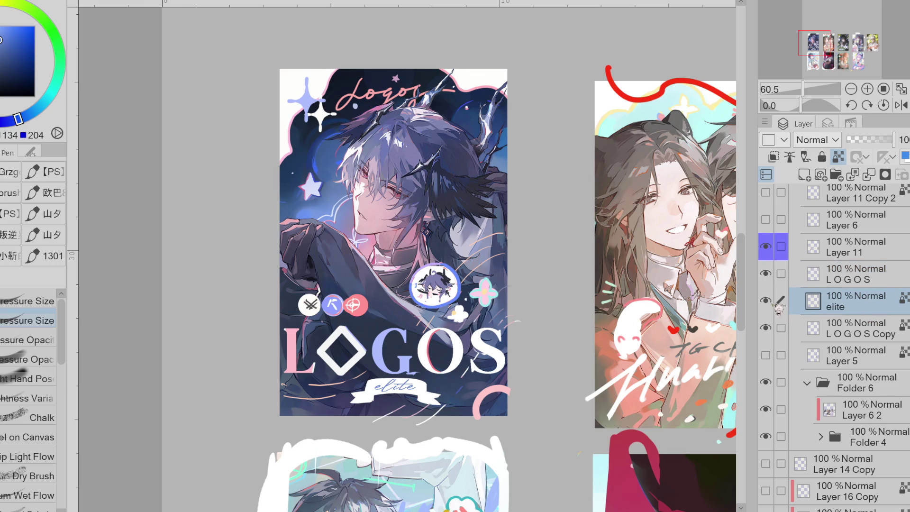
pyautogui.click(869, 176)
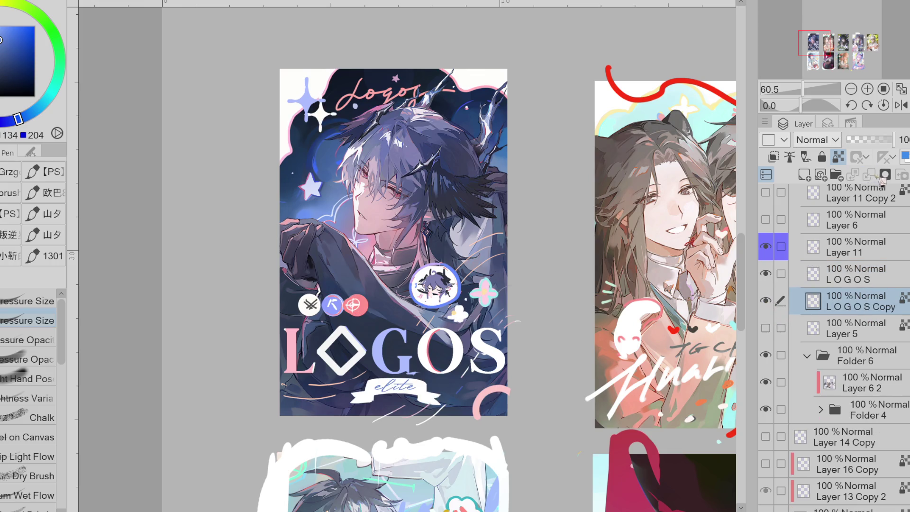
# Pick a blue drawing colour and set the Fill tool to use the editing layer only
pyautogui.press('x')
pyautogui.press('g')
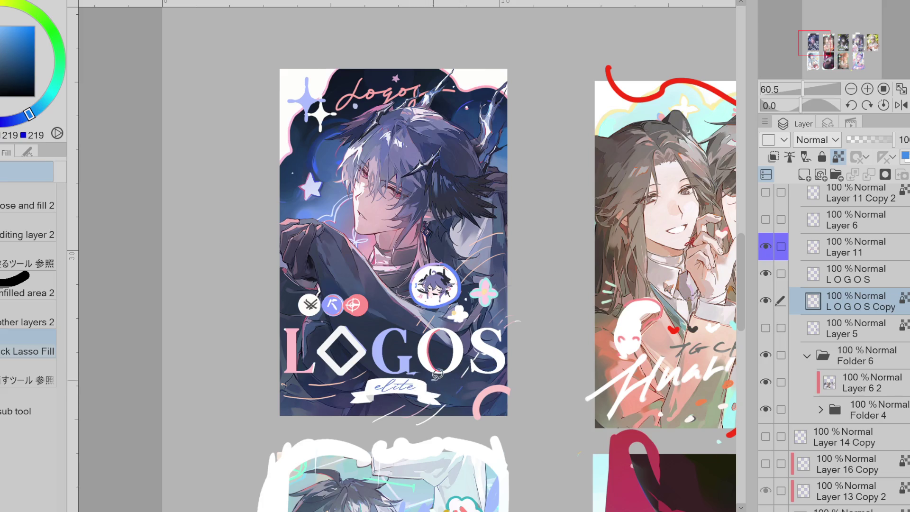
pyautogui.click(25, 116)
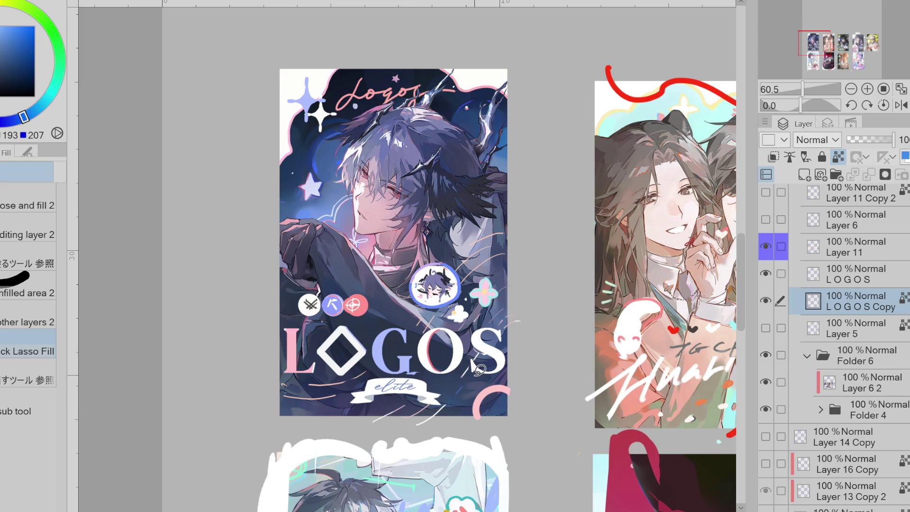
pyautogui.press('x')
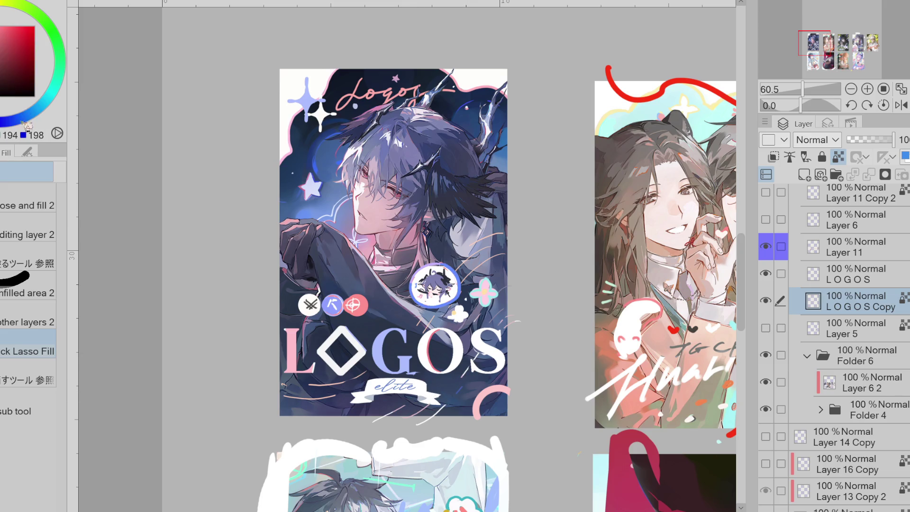
pyautogui.click(19, 118)
pyautogui.click(2, 232)
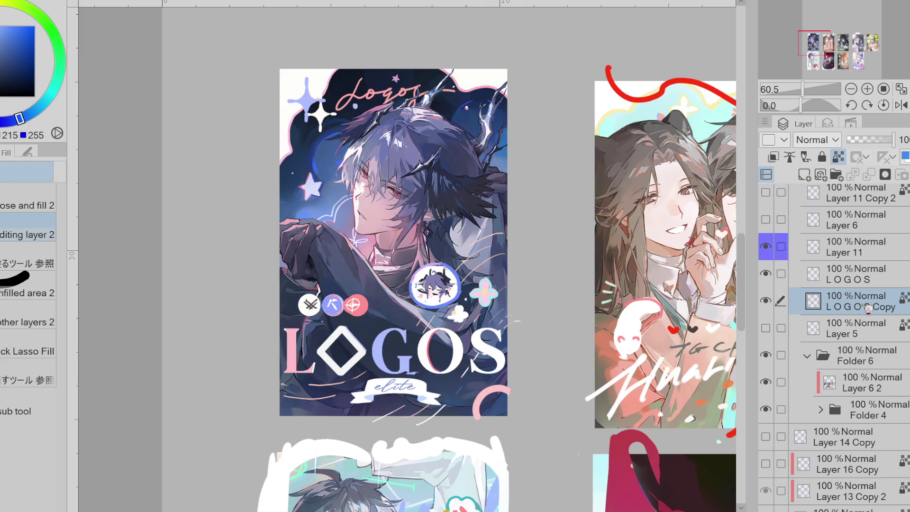
# Lasso around the elite ribbon banner and begin transforming it
pyautogui.press('m')
pyautogui.moveTo(443, 371)
pyautogui.mouseDown()
pyautogui.moveTo(453, 393)
pyautogui.moveTo(429, 404)
pyautogui.mouseUp()
pyautogui.hotkey('ctrl', 't')
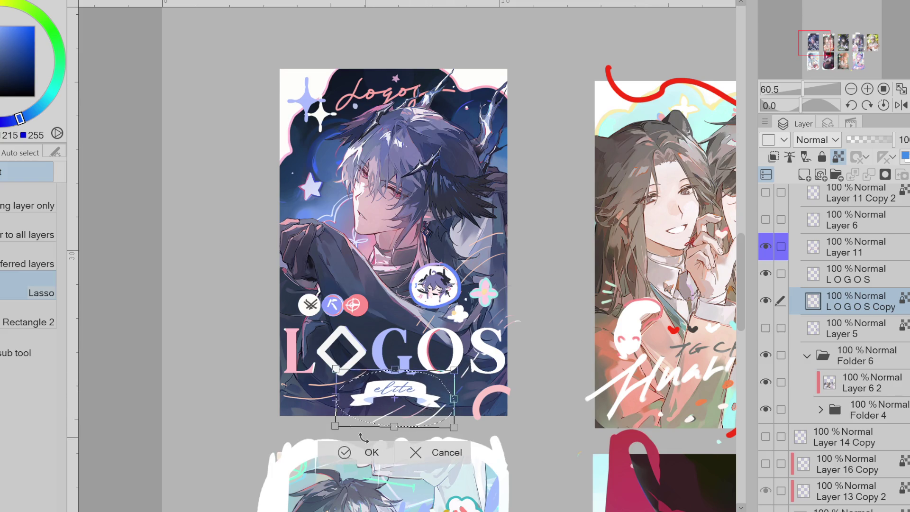
# Move the elite ribbon down, nudge the pink arc, and hide Layer 11's icon overlay
pyautogui.click(370, 452)
pyautogui.hotkey('ctrl', 'd')
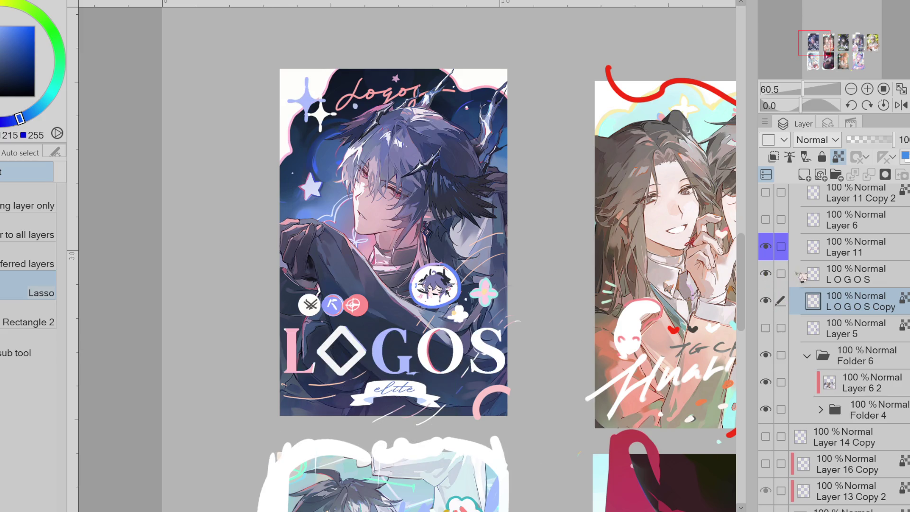
pyautogui.moveTo(519, 381)
pyautogui.mouseDown()
pyautogui.moveTo(457, 421)
pyautogui.moveTo(530, 379)
pyautogui.mouseUp()
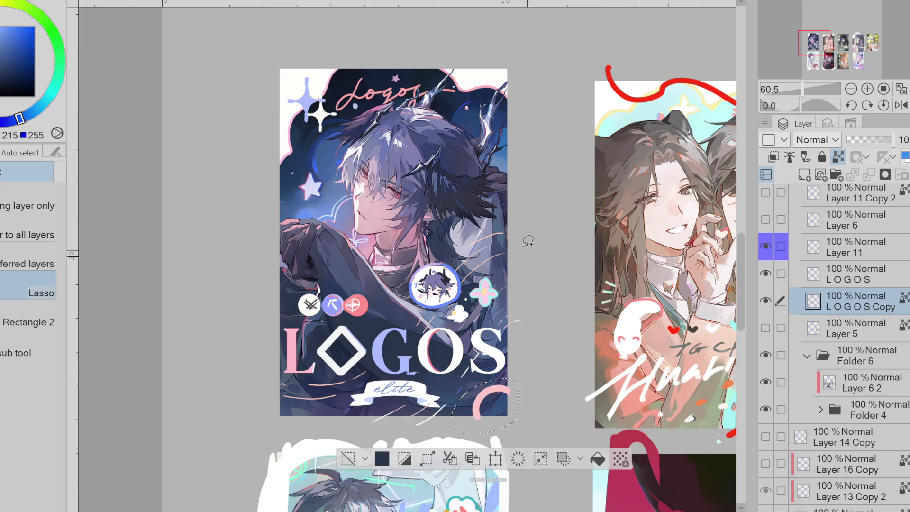
pyautogui.hotkey('ctrl', 't')
pyautogui.press('Return')
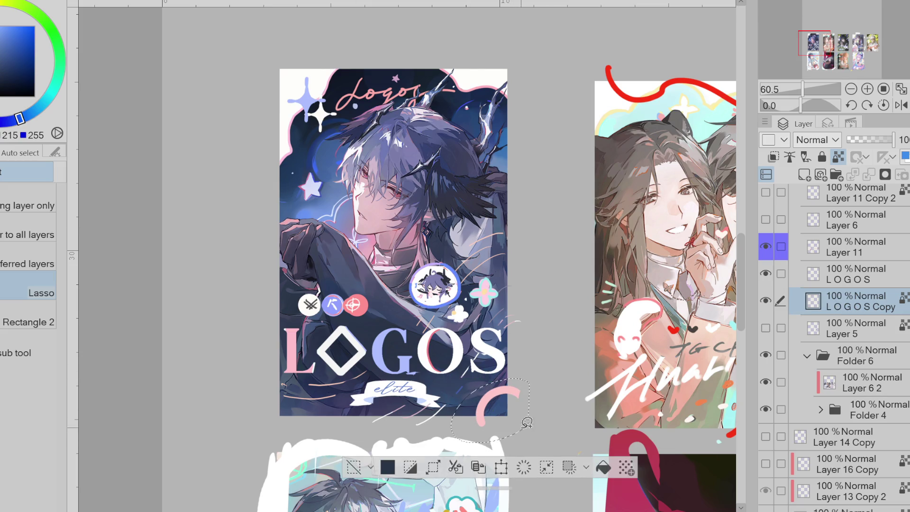
pyautogui.hotkey('ctrl', 't')
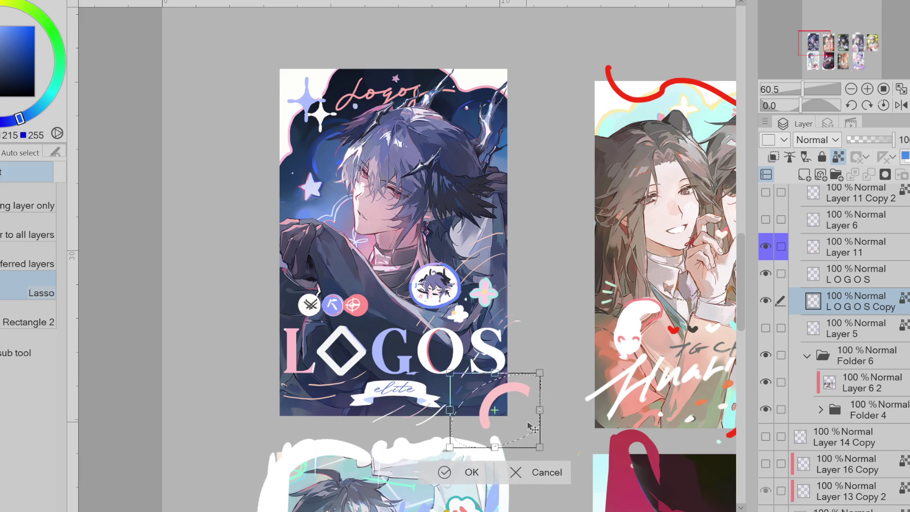
pyautogui.click(451, 473)
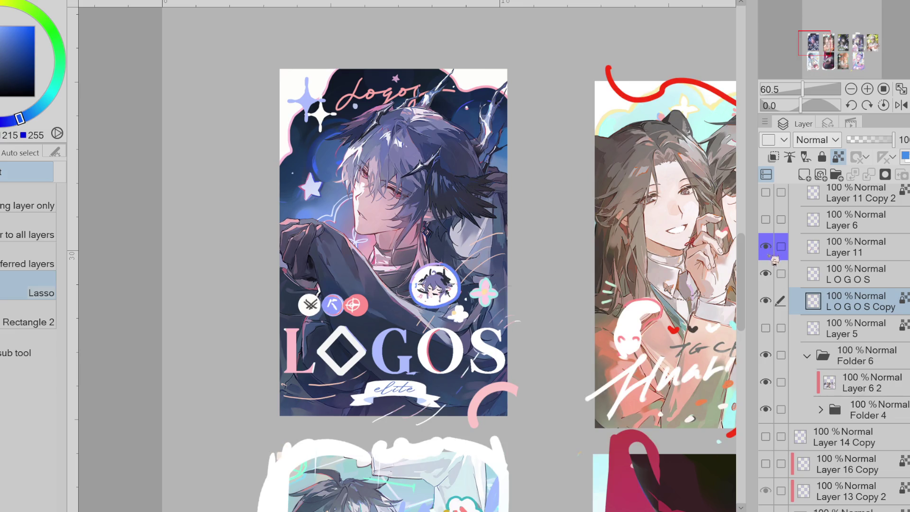
pyautogui.click(773, 259)
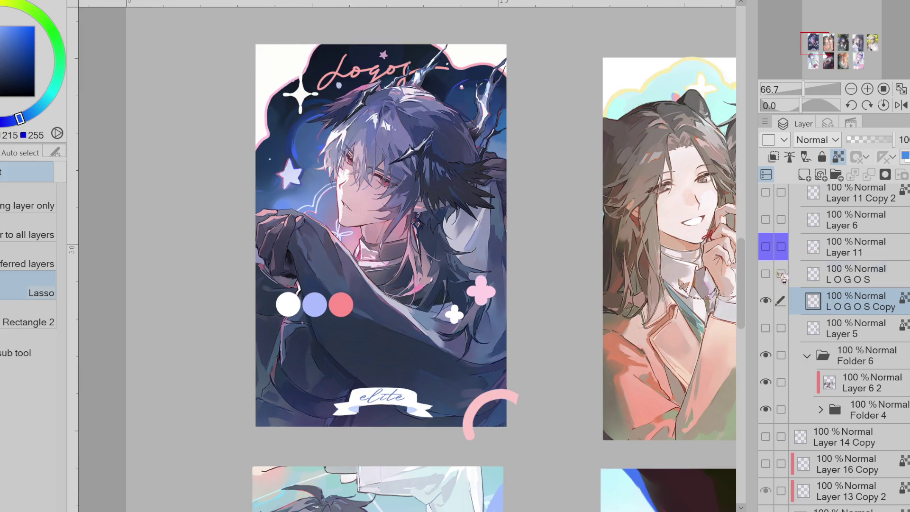
# On the LOGOS layer, outline the pink clover's top lobe in cyan
pyautogui.click(780, 273)
pyautogui.hotkey('ctrl', 'alt', '0')
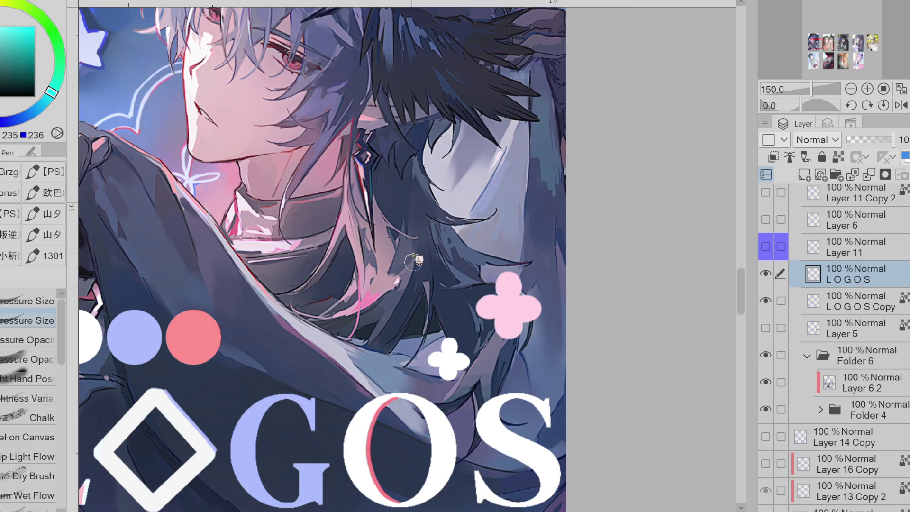
pyautogui.scroll(2, 490, 277)
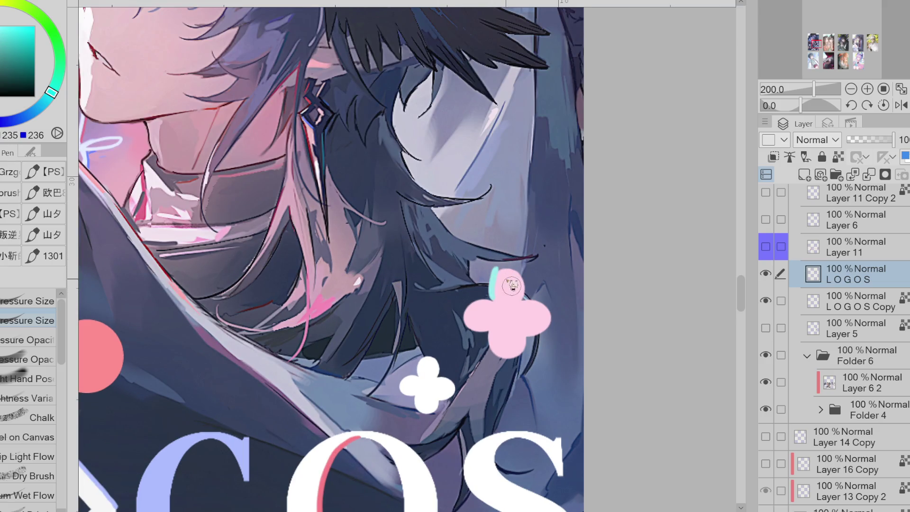
pyautogui.moveTo(490, 298)
pyautogui.mouseDown()
pyautogui.moveTo(498, 269)
pyautogui.moveTo(555, 326)
pyautogui.moveTo(531, 341)
pyautogui.moveTo(521, 365)
pyautogui.moveTo(463, 325)
pyautogui.moveTo(493, 307)
pyautogui.mouseUp()
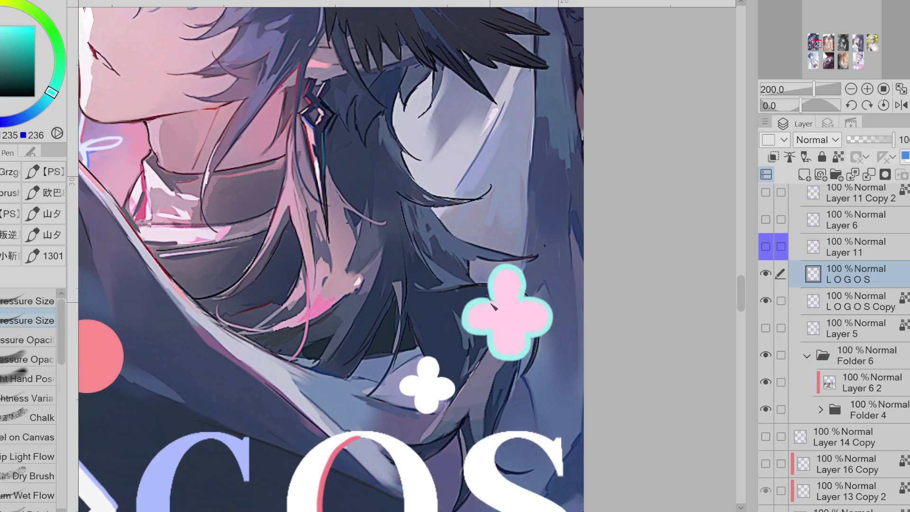
# Sample the badge's orange-yellow and dot the small white clover's centre with it
pyautogui.click(765, 246)
pyautogui.click(765, 247)
pyautogui.click(767, 246)
pyautogui.keyDown('alt'); pyautogui.click(400, 363); pyautogui.keyUp('alt')
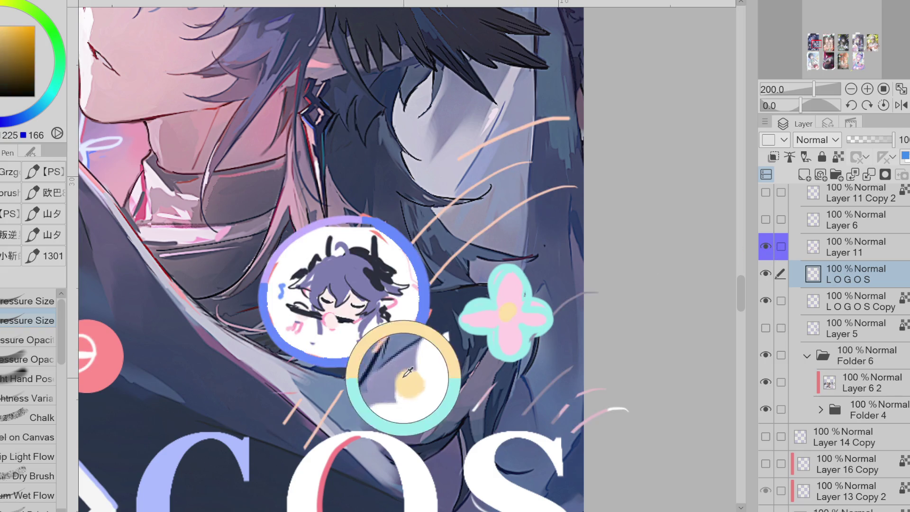
pyautogui.click(768, 247)
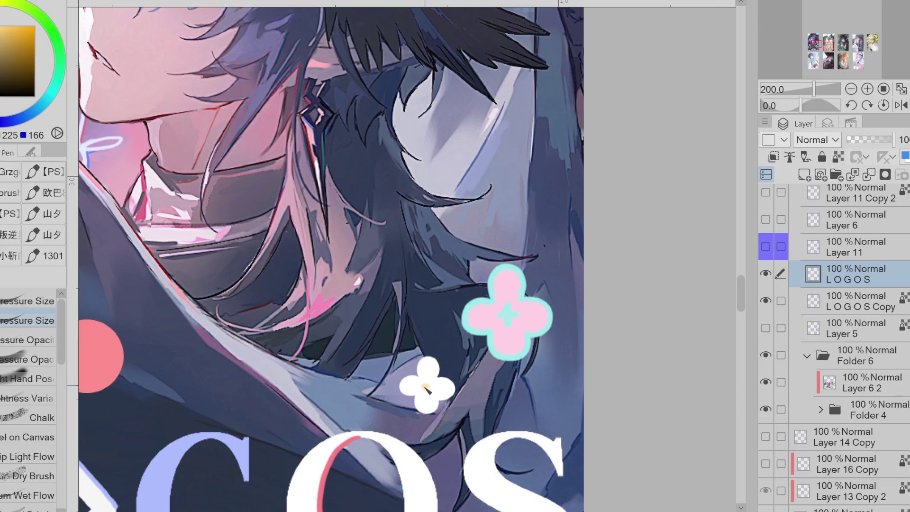
pyautogui.moveTo(427, 380); pyautogui.dragTo(428, 389)
# Outline the small white flower in the O accent's red, redoing the top-petal stroke
pyautogui.keyDown('alt'); pyautogui.click(107, 360); pyautogui.keyUp('alt')
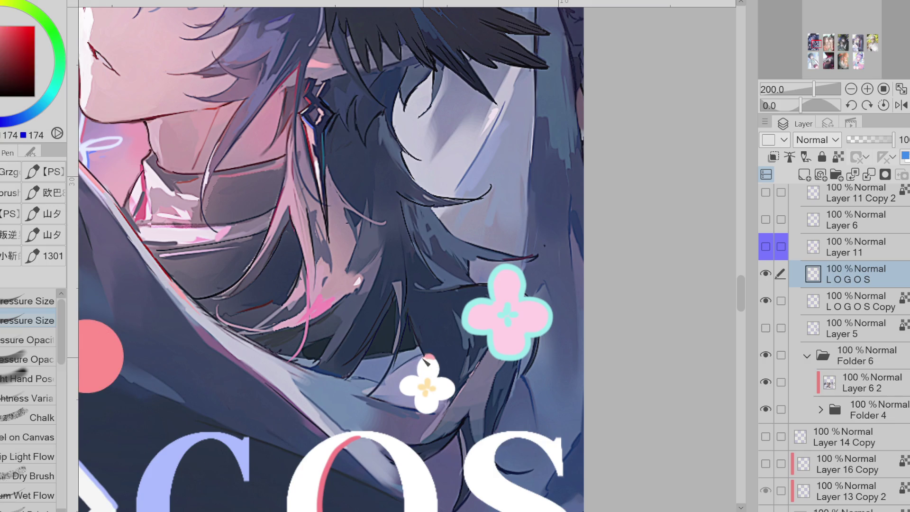
pyautogui.keyDown('alt'); pyautogui.click(336, 453); pyautogui.keyUp('alt')
pyautogui.moveTo(440, 373)
pyautogui.mouseDown()
pyautogui.moveTo(422, 359)
pyautogui.moveTo(402, 392)
pyautogui.moveTo(425, 358)
pyautogui.moveTo(441, 368)
pyautogui.moveTo(417, 369)
pyautogui.moveTo(400, 391)
pyautogui.mouseUp()
pyautogui.hotkey('ctrl', 'z')
pyautogui.hotkey('ctrl', 'z')
pyautogui.hotkey('ctrl', 'z')
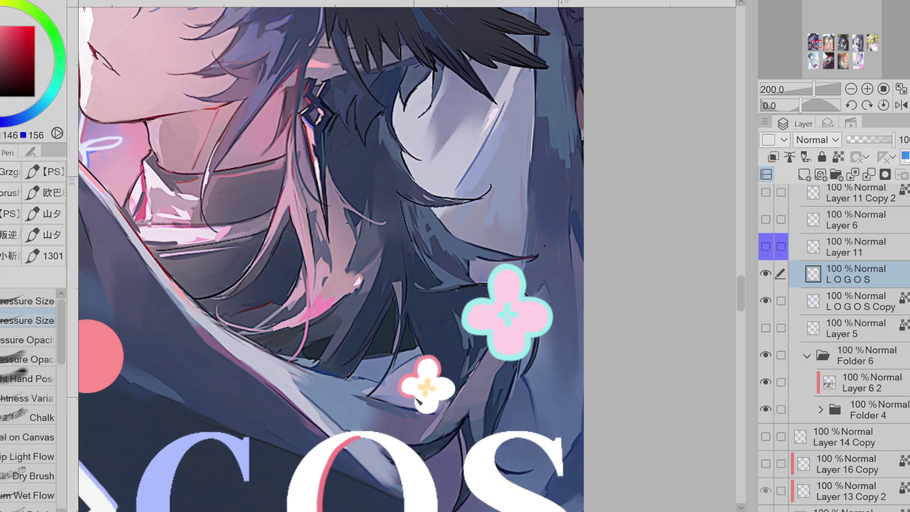
pyautogui.moveTo(415, 409); pyautogui.dragTo(457, 391)
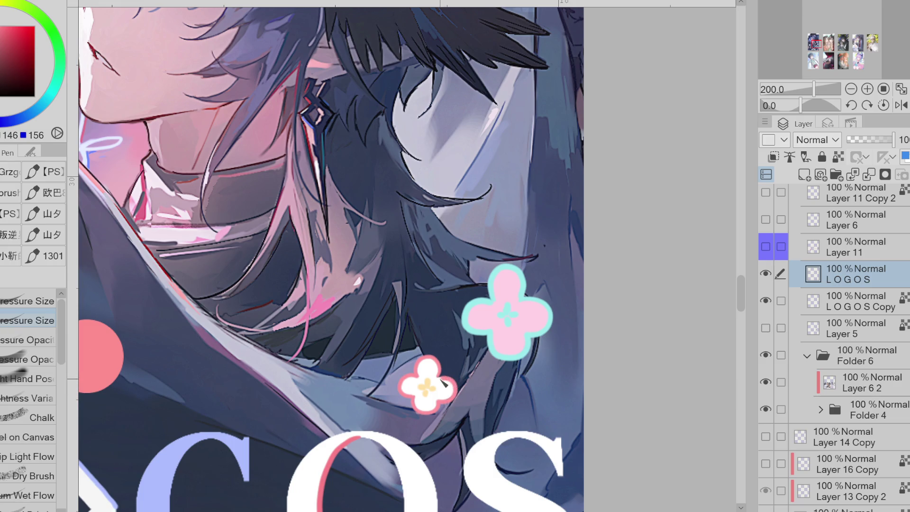
pyautogui.scroll(-1, 552, 252)
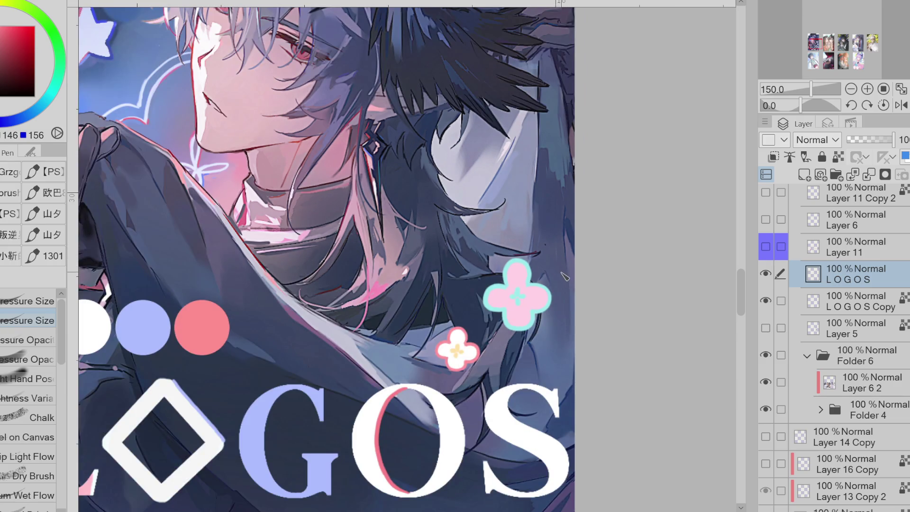
# Toggle the circle-icons and chibi badge layer's visibility to inspect the three dots
pyautogui.scroll(-1, 565, 276)
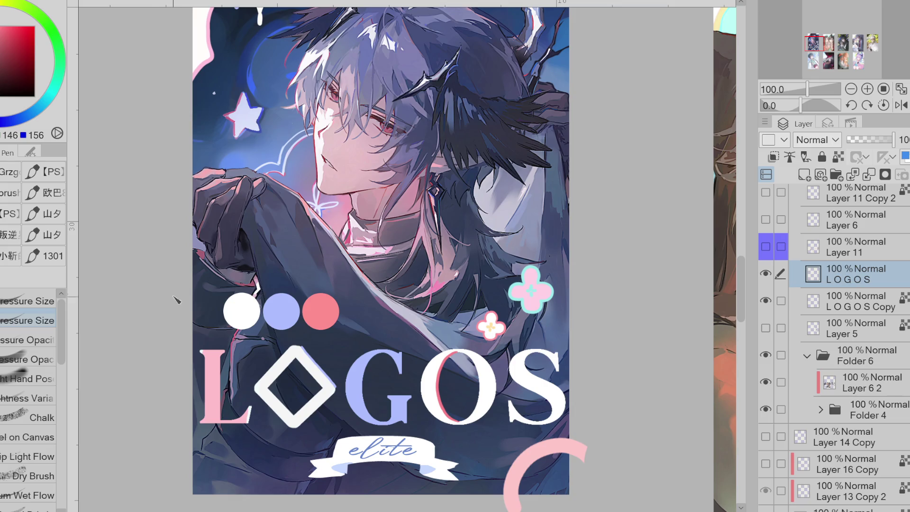
pyautogui.scroll(1, 493, 249)
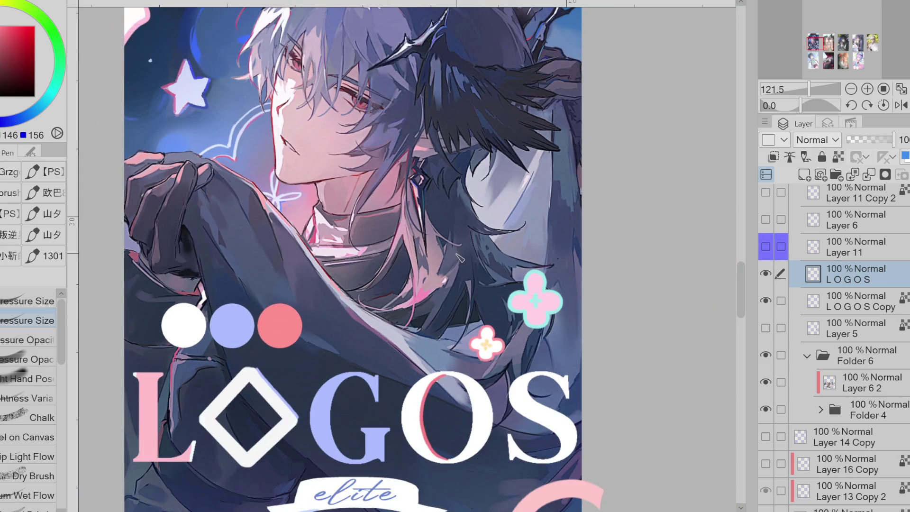
pyautogui.scroll(2, 417, 303)
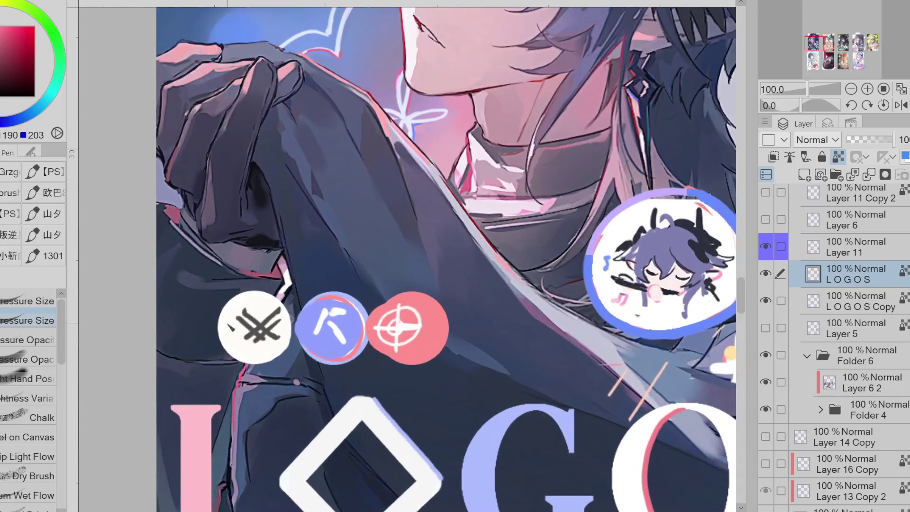
pyautogui.keyDown('alt'); pyautogui.click(417, 303); pyautogui.keyUp('alt')
pyautogui.moveTo(867, 141); pyautogui.dragTo(890, 141)
pyautogui.click(765, 246)
pyautogui.doubleClick(765, 245)
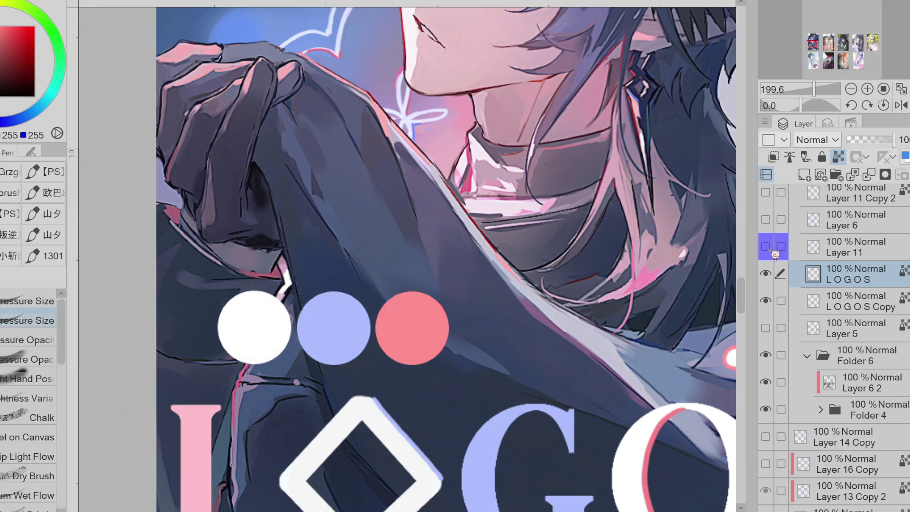
pyautogui.click(766, 274)
pyautogui.click(765, 274)
pyautogui.click(765, 246)
pyautogui.keyDown('alt'); pyautogui.click(333, 327); pyautogui.keyUp('alt')
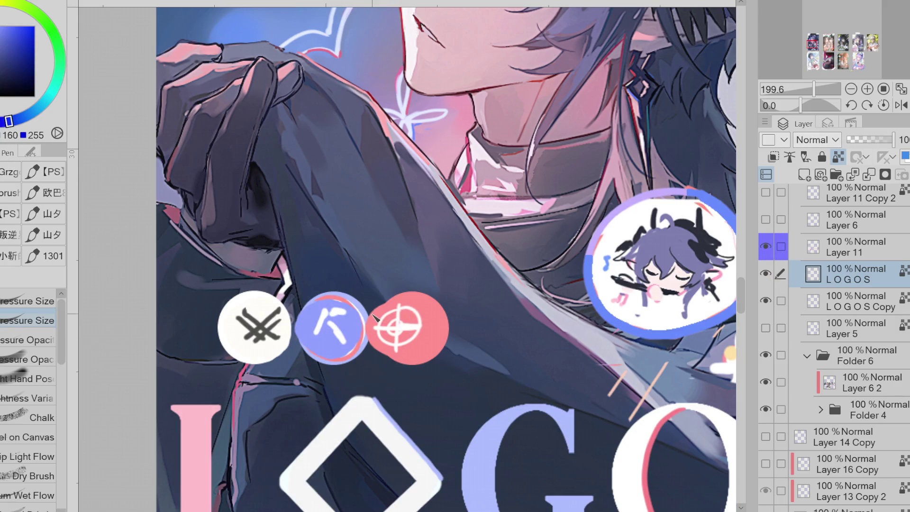
# On LOGOS Copy, repaint the middle dot a deeper blue and add a new empty layer
pyautogui.click(765, 245)
pyautogui.click(851, 299)
pyautogui.moveTo(330, 327); pyautogui.dragTo(327, 340)
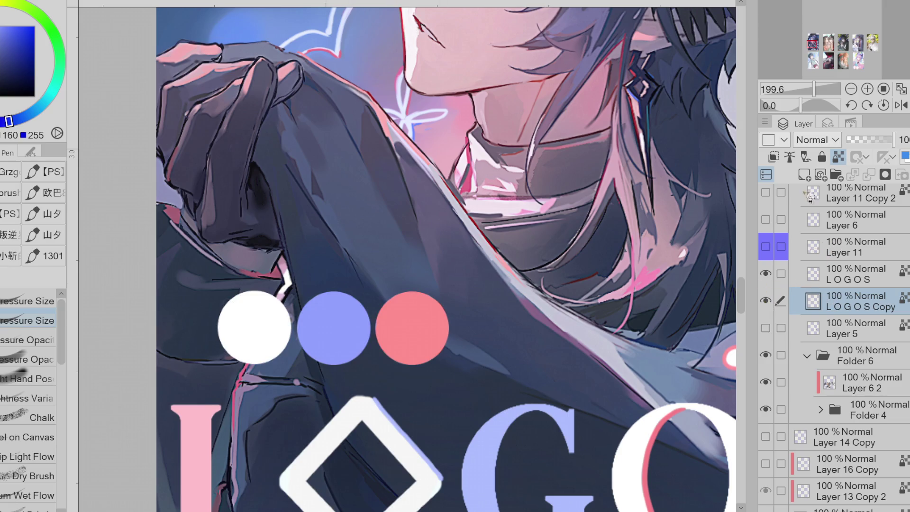
pyautogui.click(804, 175)
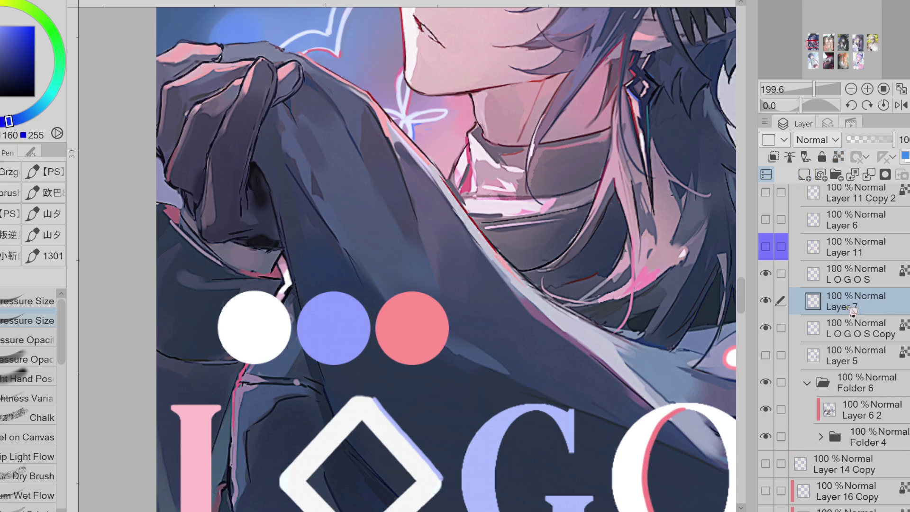
# Draw a thin light-grey ellipse ring centred in the pink dot
pyautogui.press('u')
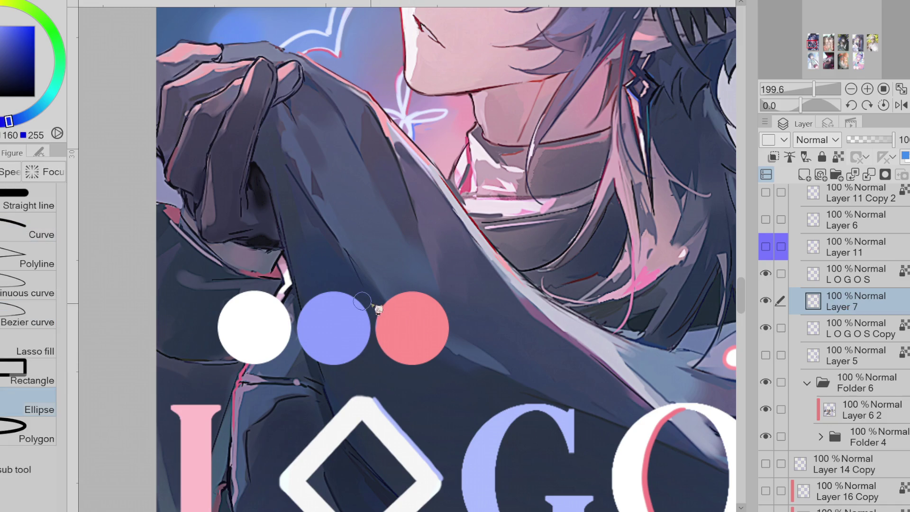
pyautogui.click(29, 436)
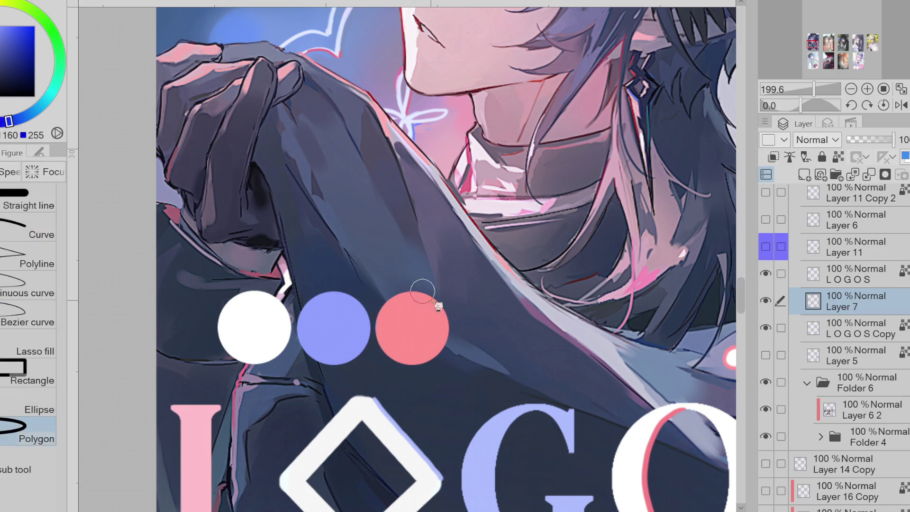
pyautogui.keyDown('alt'); pyautogui.click(531, 289); pyautogui.keyUp('alt')
pyautogui.moveTo(388, 304); pyautogui.dragTo(437, 346)
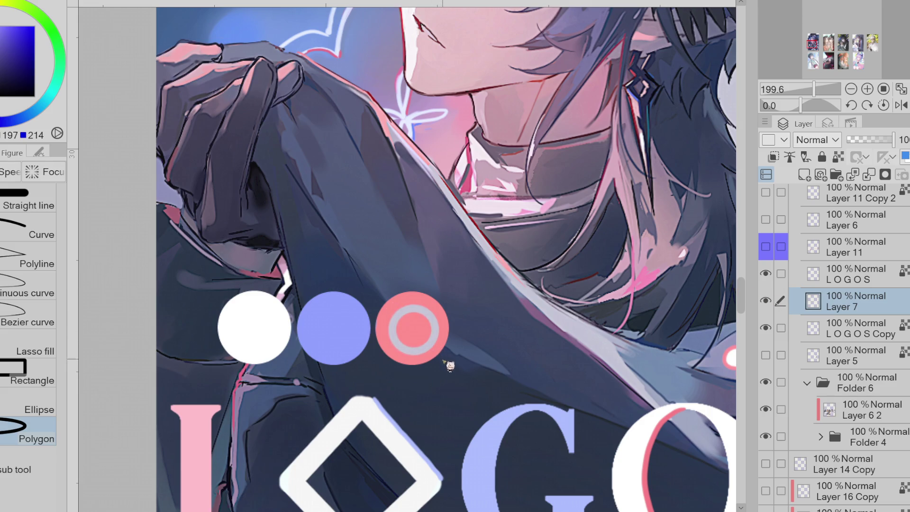
pyautogui.hotkey('ctrl', 'z')
pyautogui.moveTo(391, 304)
pyautogui.mouseDown()
pyautogui.moveTo(447, 353)
pyautogui.moveTo(418, 331)
pyautogui.mouseUp()
pyautogui.click(400, 379)
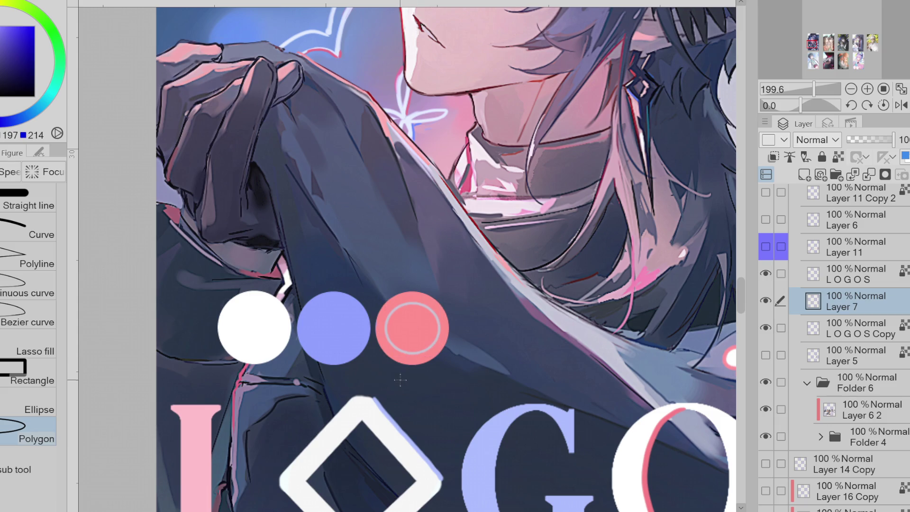
pyautogui.hotkey('ctrl', 'z')
pyautogui.moveTo(393, 303)
pyautogui.mouseDown()
pyautogui.moveTo(450, 358)
pyautogui.moveTo(435, 346)
pyautogui.mouseUp()
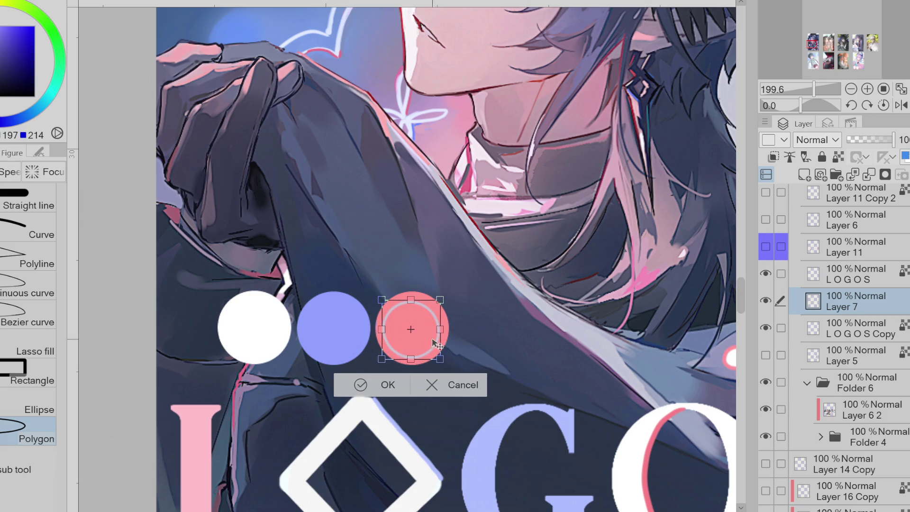
pyautogui.click(379, 382)
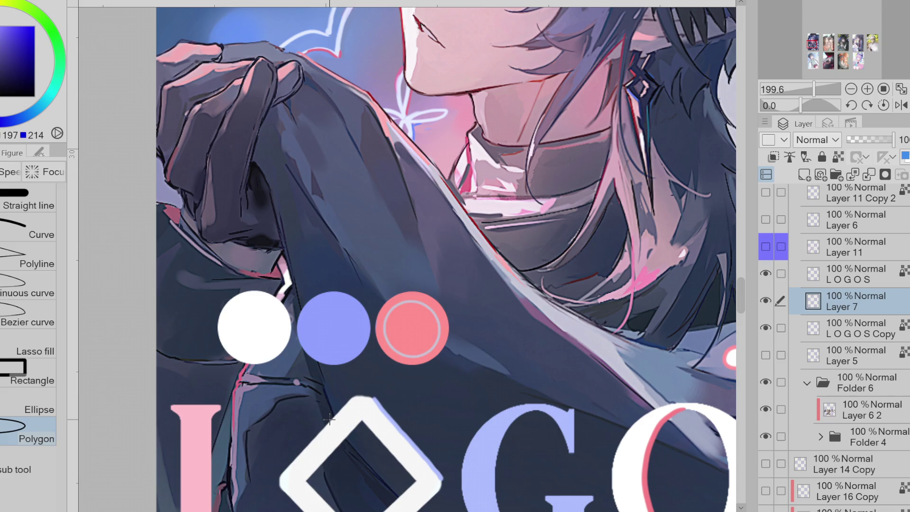
# Copy the ring, shrink it into a concentric inner ring, and merge it into Layer 7
pyautogui.hotkey('ctrl', 'c')
pyautogui.hotkey('ctrl', 'v')
pyautogui.hotkey('ctrl', 't')
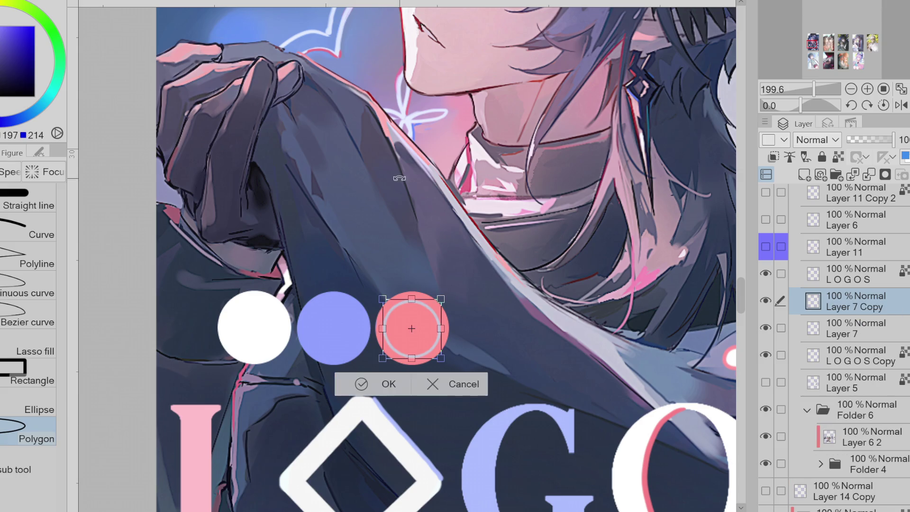
pyautogui.moveTo(421, 340); pyautogui.dragTo(421, 338)
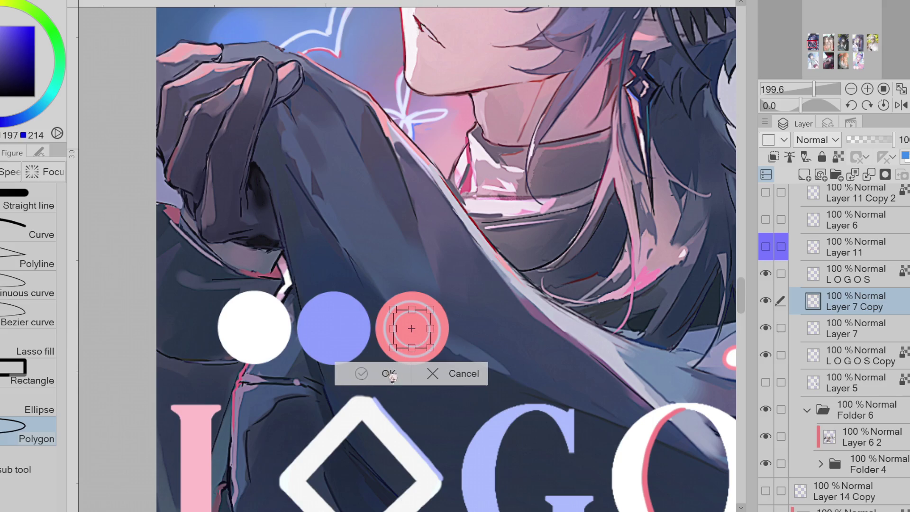
pyautogui.click(374, 374)
pyautogui.click(868, 175)
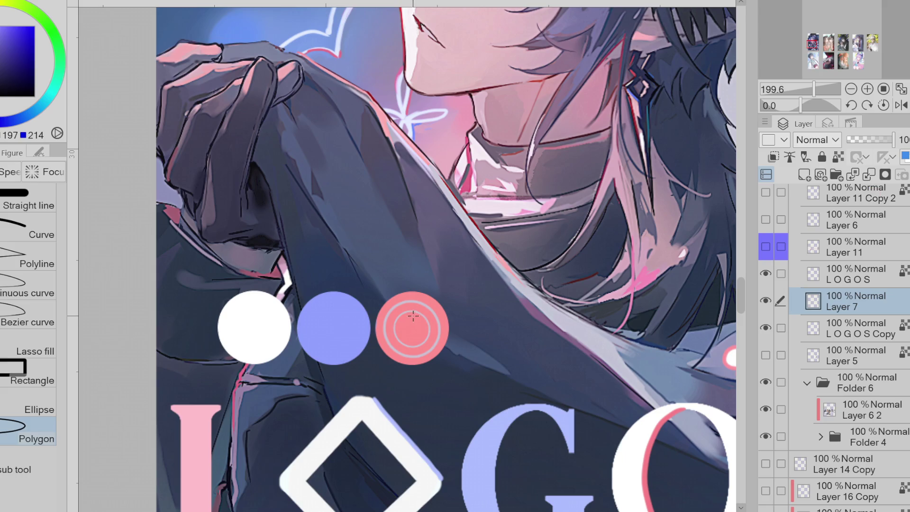
pyautogui.scroll(2, 427, 327)
pyautogui.press('p')
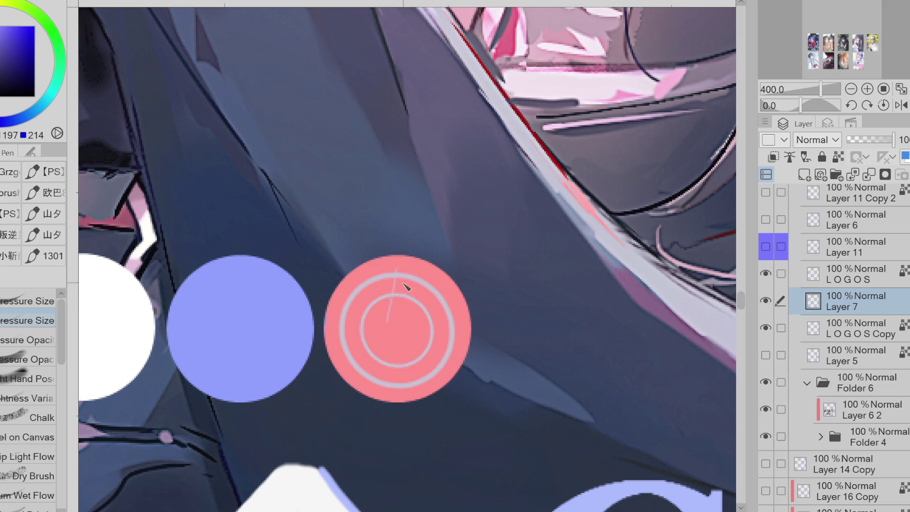
# Lasso-fill a grey four-pointed star inside the pink dot, trimming its edges
pyautogui.press('g')
pyautogui.click(28, 351)
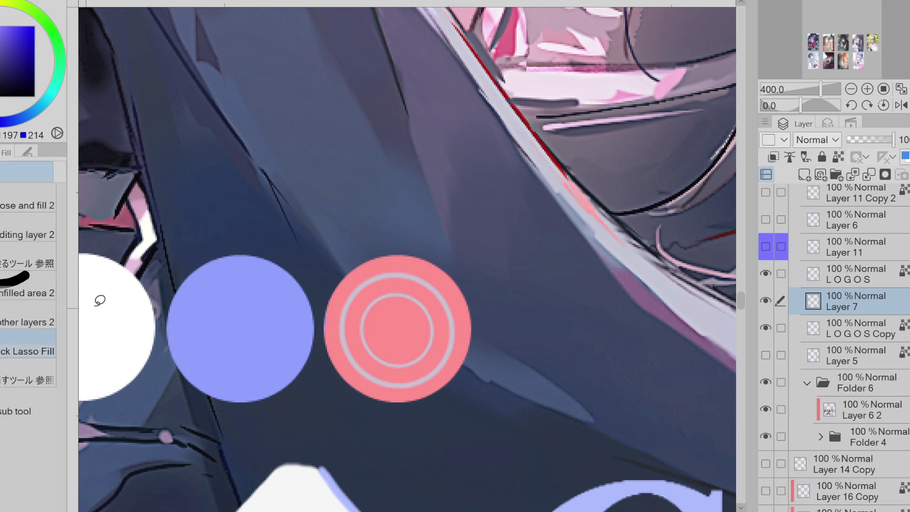
pyautogui.moveTo(400, 264)
pyautogui.mouseDown()
pyautogui.moveTo(396, 322)
pyautogui.moveTo(399, 281)
pyautogui.moveTo(412, 309)
pyautogui.moveTo(402, 260)
pyautogui.moveTo(405, 309)
pyautogui.moveTo(397, 287)
pyautogui.moveTo(404, 256)
pyautogui.moveTo(412, 305)
pyautogui.moveTo(350, 333)
pyautogui.moveTo(398, 308)
pyautogui.moveTo(389, 325)
pyautogui.moveTo(394, 305)
pyautogui.moveTo(401, 312)
pyautogui.moveTo(407, 305)
pyautogui.moveTo(392, 311)
pyautogui.moveTo(384, 337)
pyautogui.moveTo(397, 386)
pyautogui.moveTo(406, 338)
pyautogui.moveTo(447, 333)
pyautogui.moveTo(408, 311)
pyautogui.mouseUp()
pyautogui.hotkey('ctrl', 'z')
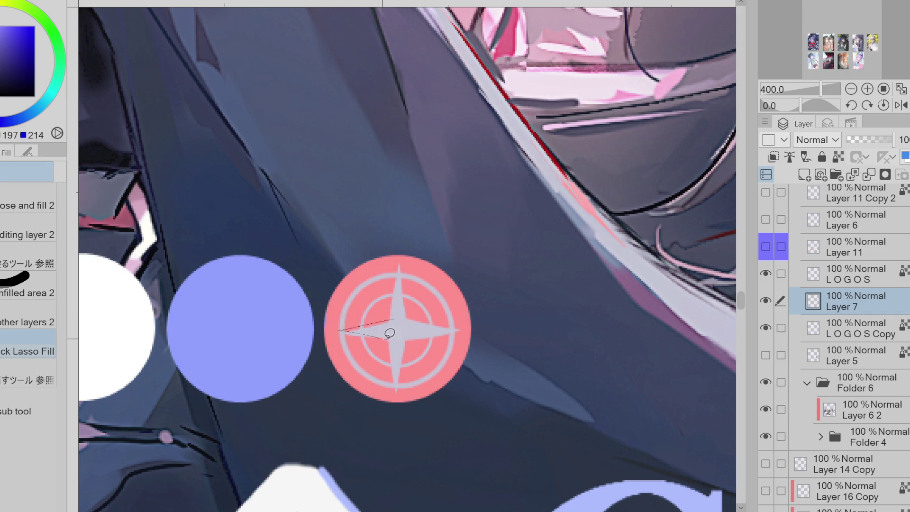
pyautogui.moveTo(431, 304)
pyautogui.mouseDown()
pyautogui.moveTo(339, 327)
pyautogui.moveTo(474, 327)
pyautogui.moveTo(414, 334)
pyautogui.moveTo(401, 394)
pyautogui.moveTo(408, 290)
pyautogui.moveTo(411, 313)
pyautogui.mouseUp()
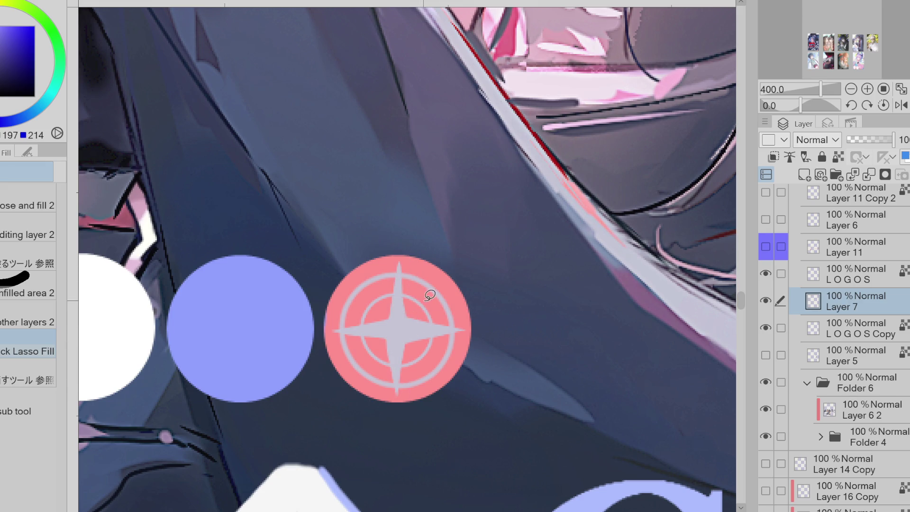
# Erase a small hollow diamond at the star's centre and transform the compass emblem
pyautogui.press('e')
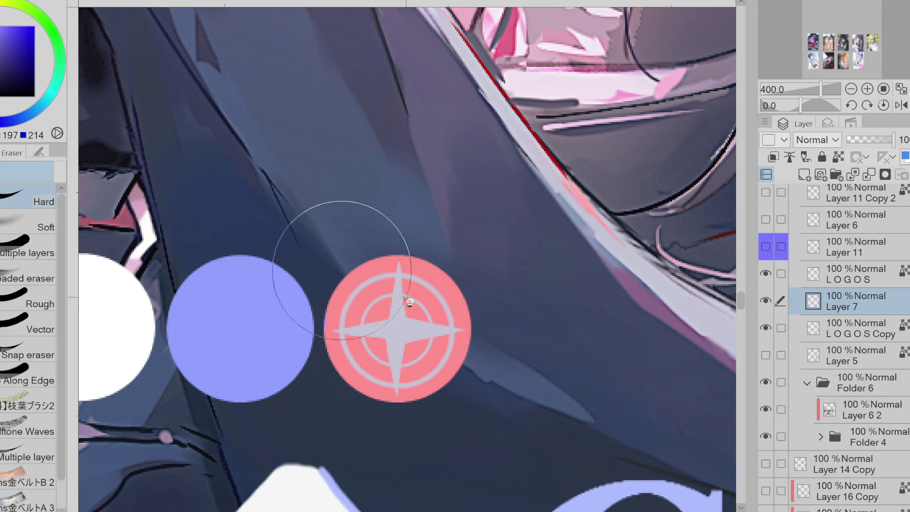
pyautogui.moveTo(391, 331)
pyautogui.mouseDown()
pyautogui.moveTo(401, 329)
pyautogui.moveTo(397, 343)
pyautogui.mouseUp()
pyautogui.press('p')
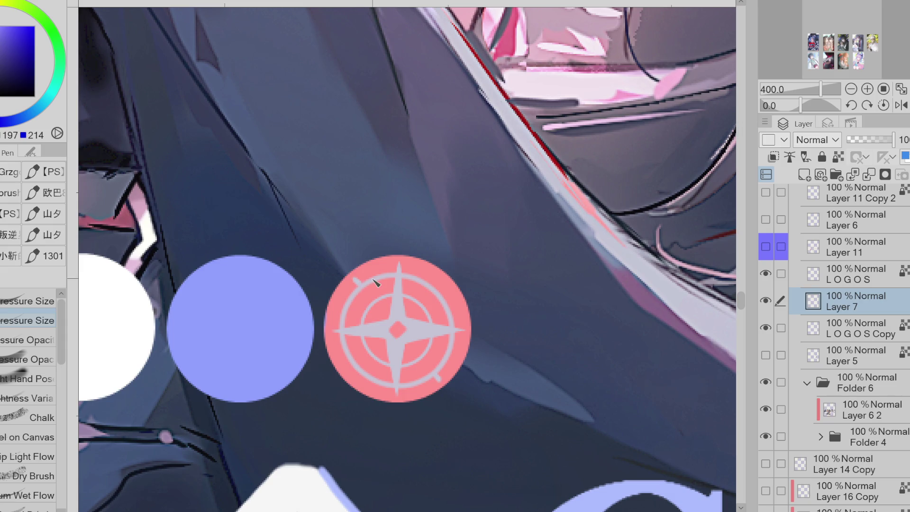
pyautogui.hotkey('ctrl', 't')
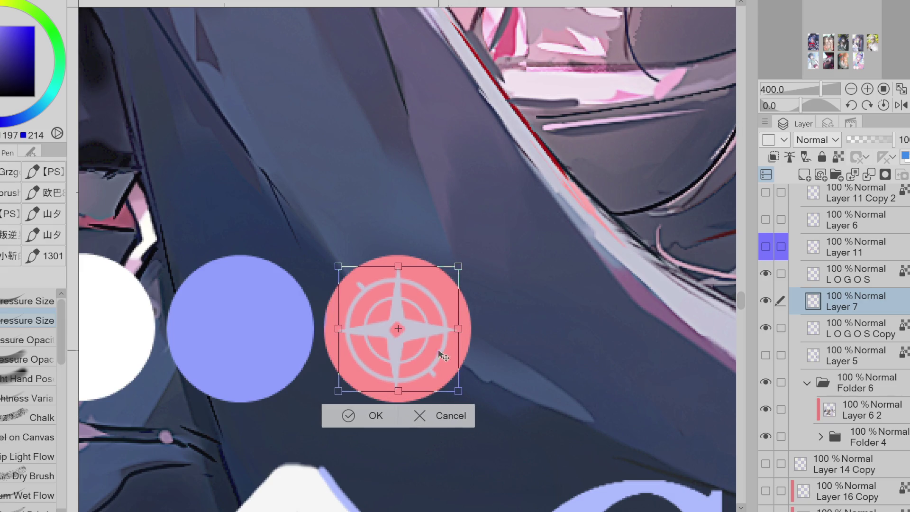
pyautogui.click(376, 415)
pyautogui.scroll(-2, 381, 412)
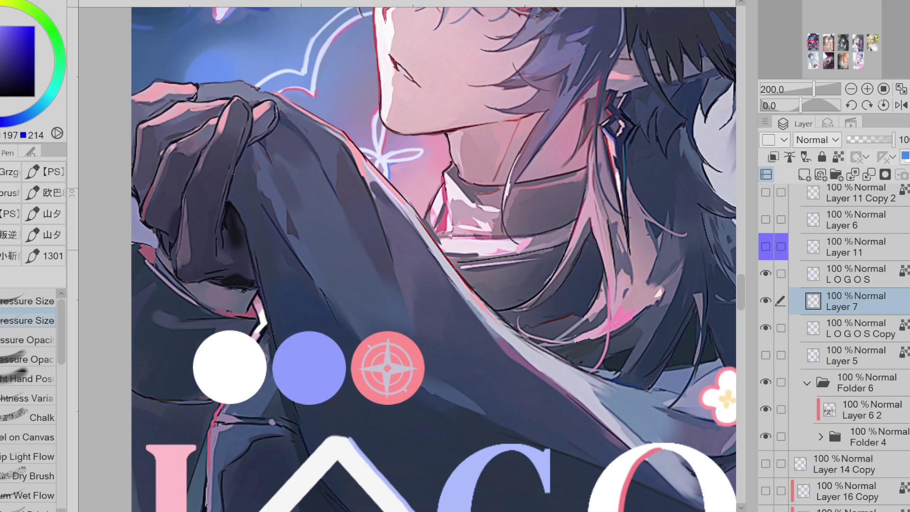
pyautogui.click(766, 247)
pyautogui.click(766, 246)
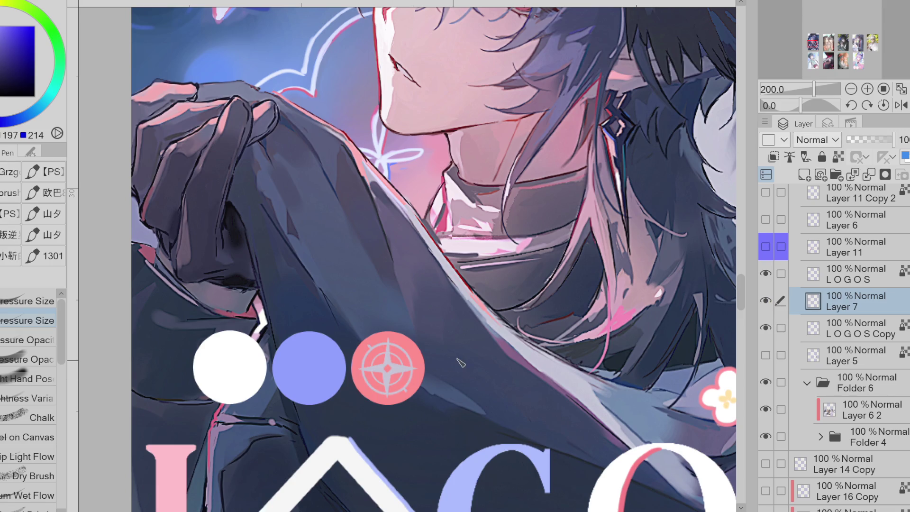
# Briefly show, then hide again, the reference icons and chibi badge
pyautogui.click(765, 246)
pyautogui.keyDown('alt'); pyautogui.click(399, 359); pyautogui.keyUp('alt')
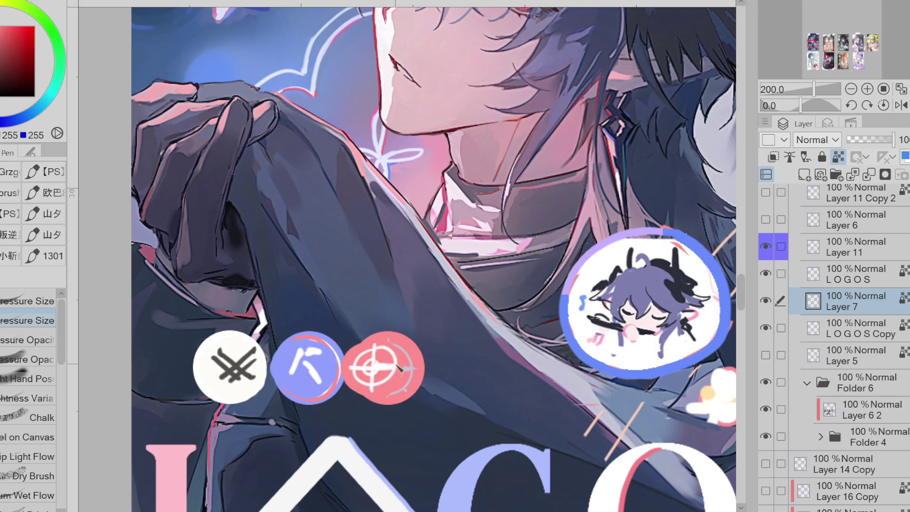
pyautogui.click(765, 246)
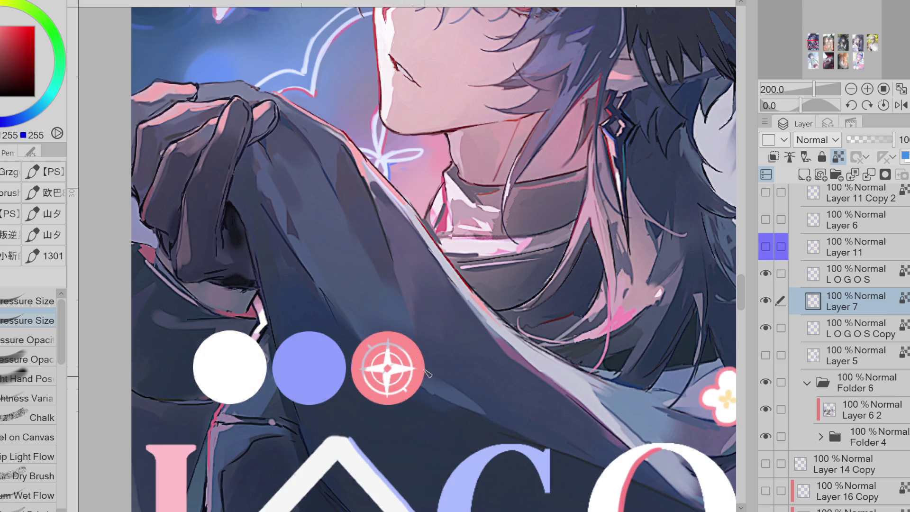
pyautogui.scroll(-3, 312, 381)
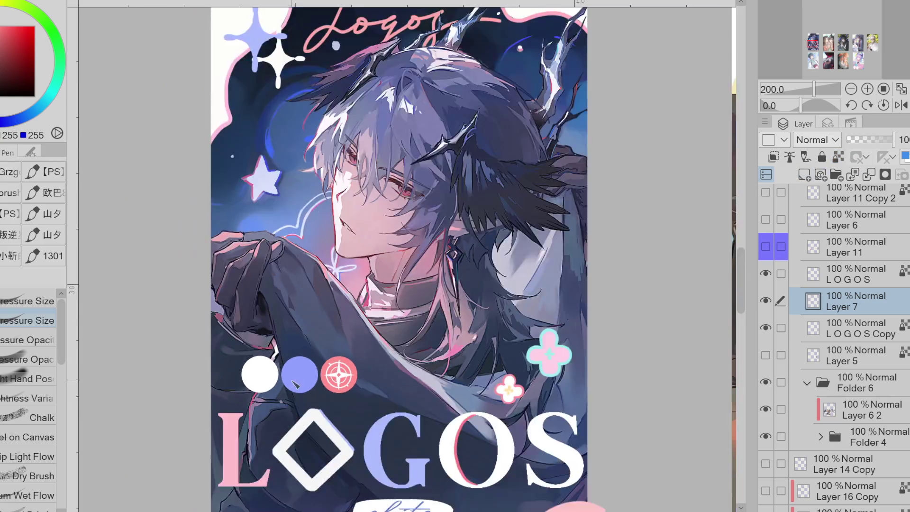
pyautogui.scroll(3, 312, 383)
pyautogui.scroll(2, 311, 383)
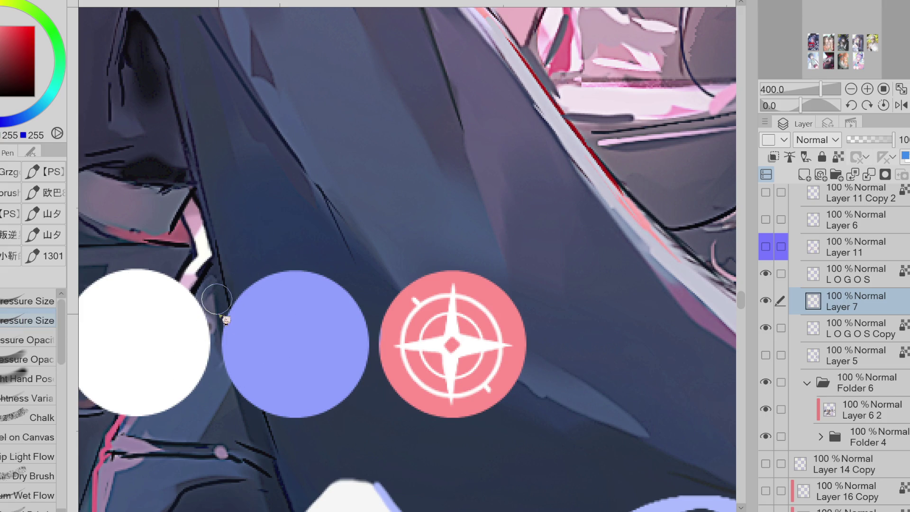
# Try several white diagonal handle strokes across the blue circle, undoing each attempt
pyautogui.moveTo(289, 330); pyautogui.dragTo(315, 362)
pyautogui.hotkey('ctrl', 'z')
pyautogui.moveTo(288, 332); pyautogui.dragTo(314, 365)
pyautogui.hotkey('ctrl', 'z')
pyautogui.moveTo(295, 329); pyautogui.dragTo(331, 389)
pyautogui.hotkey('ctrl', 'z')
pyautogui.moveTo(285, 329); pyautogui.dragTo(339, 386)
pyautogui.hotkey('ctrl', 'z')
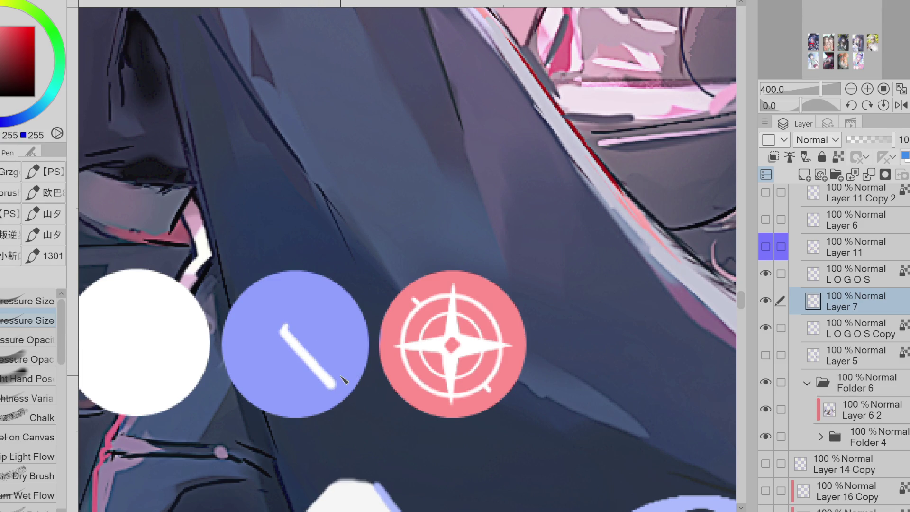
# Lasso a small shape atop the handle, fill it white, then deselect
pyautogui.press('m')
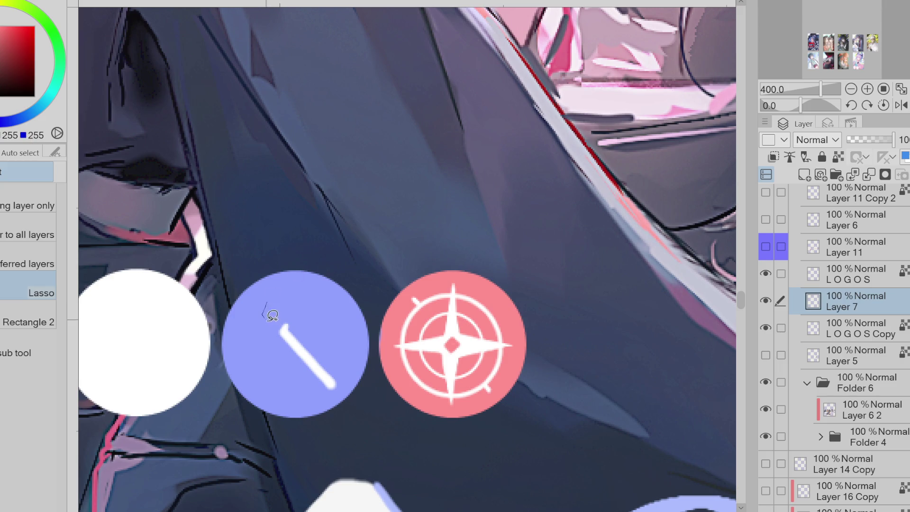
pyautogui.moveTo(267, 308)
pyautogui.mouseDown()
pyautogui.moveTo(281, 298)
pyautogui.moveTo(265, 309)
pyautogui.mouseUp()
pyautogui.click(388, 353)
pyautogui.click(131, 351)
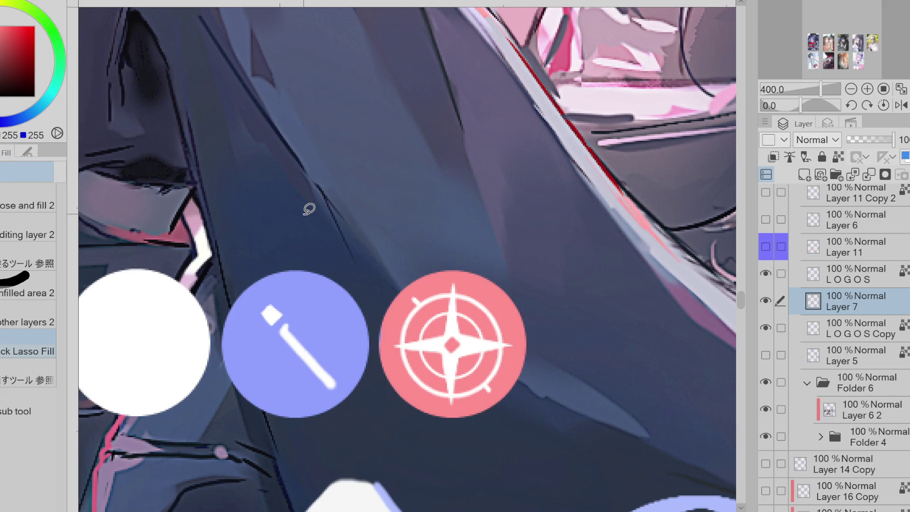
pyautogui.press('p')
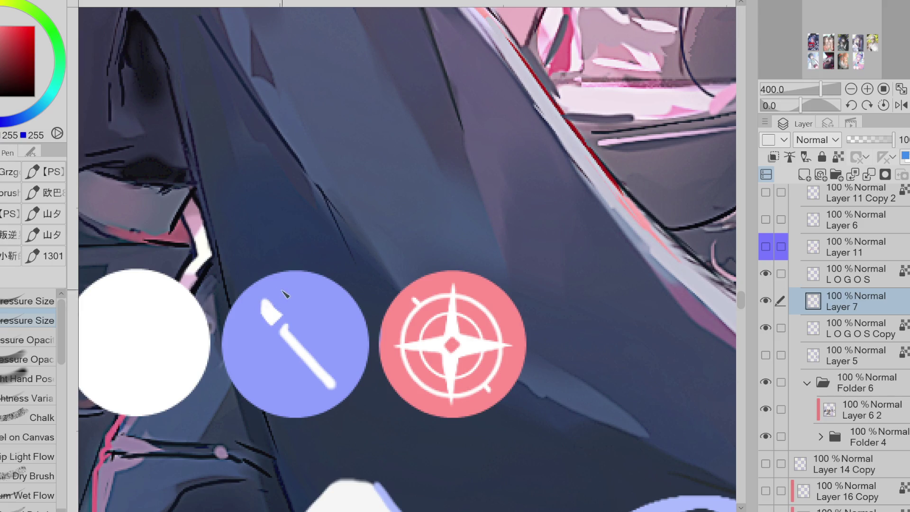
pyautogui.press('Delete')
pyautogui.hotkey('ctrl', 'd')
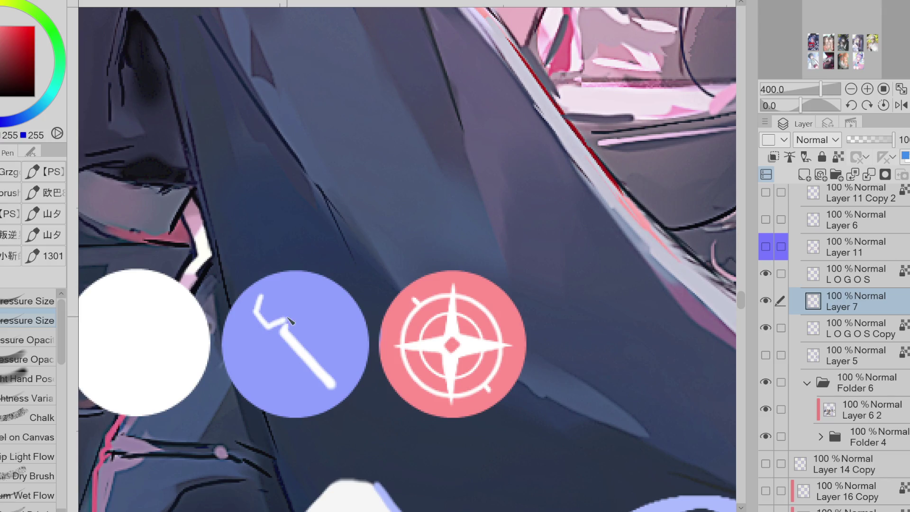
# Outline part of the pickaxe head with the lasso and build it with Lasso Fill
pyautogui.press('y')
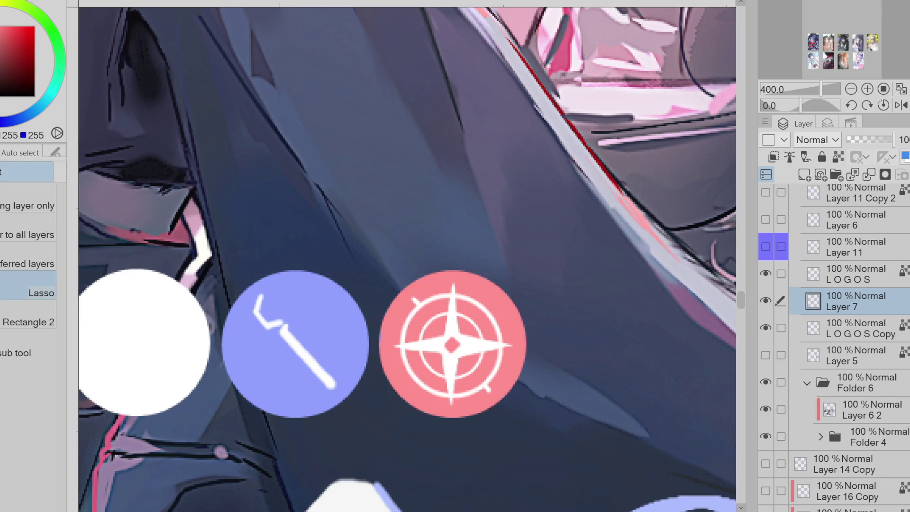
pyautogui.moveTo(267, 313)
pyautogui.mouseDown()
pyautogui.moveTo(281, 314)
pyautogui.moveTo(286, 302)
pyautogui.moveTo(268, 296)
pyautogui.moveTo(331, 290)
pyautogui.moveTo(280, 306)
pyautogui.moveTo(251, 360)
pyautogui.moveTo(254, 309)
pyautogui.moveTo(246, 372)
pyautogui.moveTo(283, 303)
pyautogui.mouseUp()
pyautogui.press('g')
pyautogui.hotkey('ctrl', 'z')
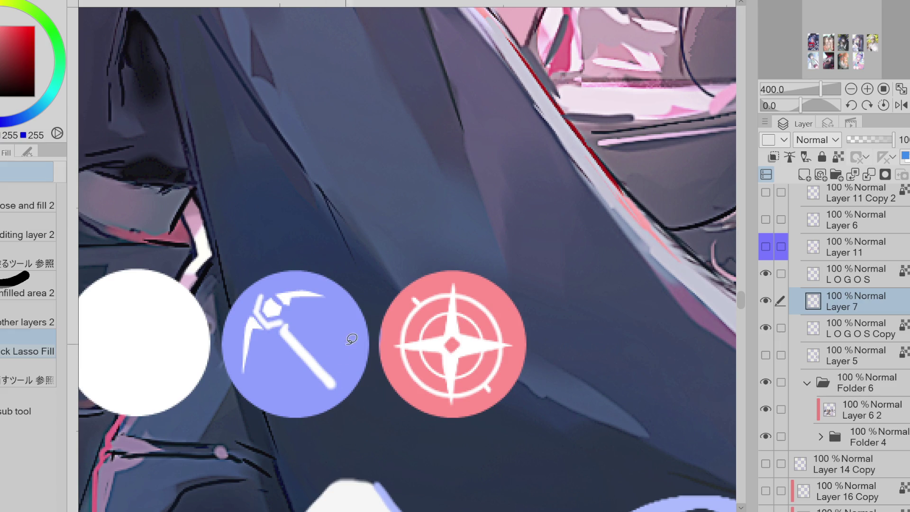
# Notch the lower handle, thin it, and widen it near the pickaxe head
pyautogui.press('e')
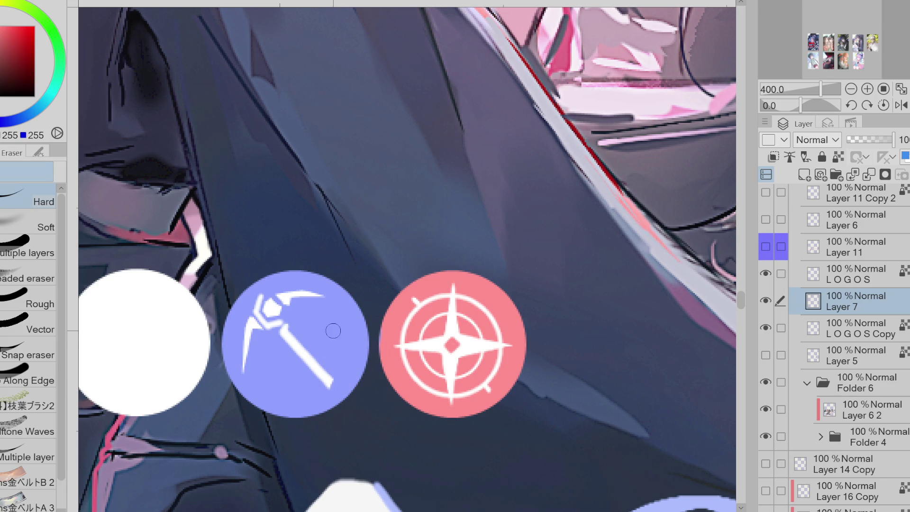
pyautogui.press('p')
pyautogui.press('g')
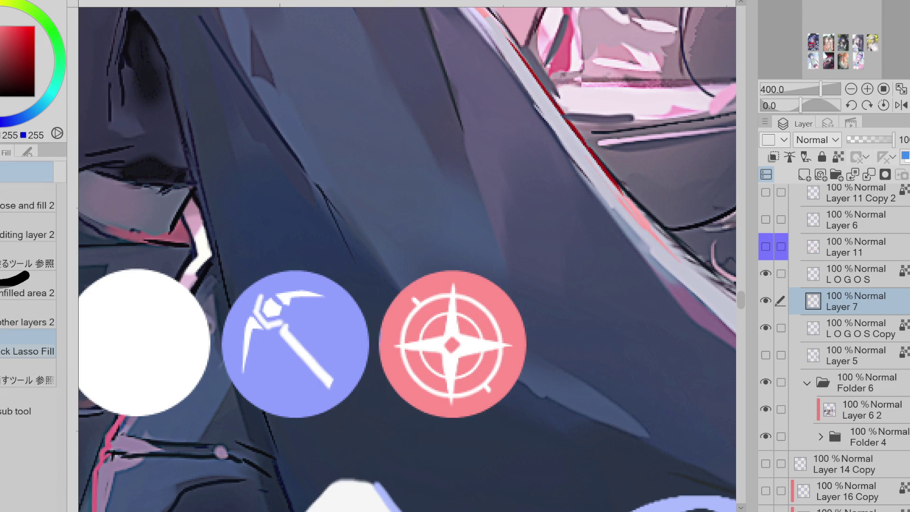
pyautogui.moveTo(311, 339)
pyautogui.mouseDown()
pyautogui.moveTo(319, 351)
pyautogui.moveTo(319, 343)
pyautogui.moveTo(316, 365)
pyautogui.mouseUp()
pyautogui.press('e')
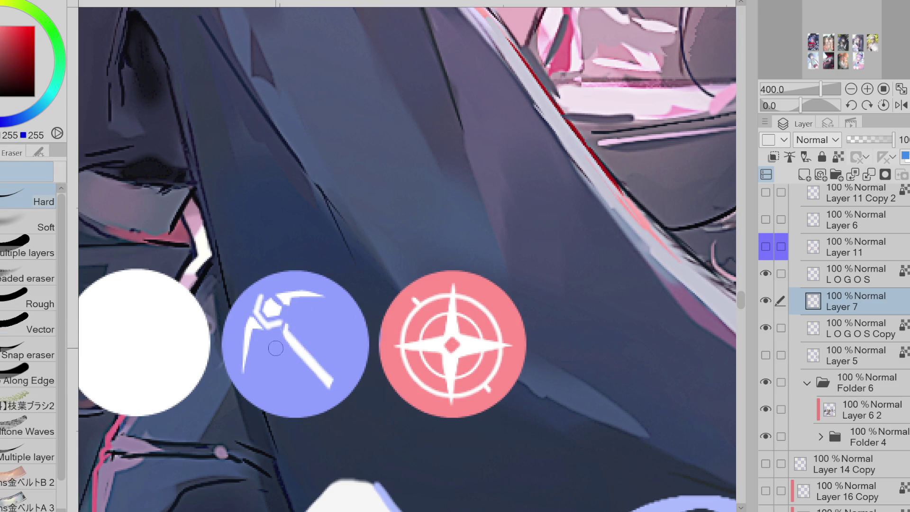
pyautogui.moveTo(298, 354); pyautogui.dragTo(279, 337)
pyautogui.press('g')
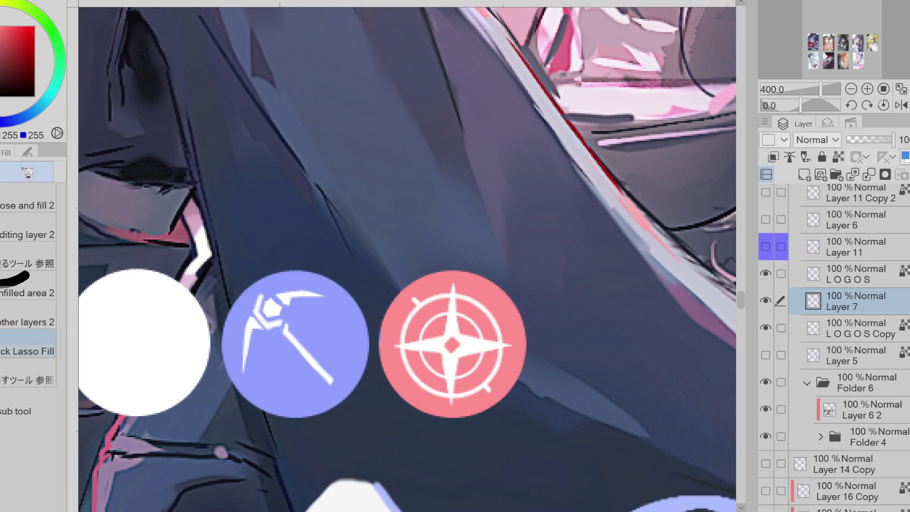
pyautogui.moveTo(289, 323)
pyautogui.mouseDown()
pyautogui.moveTo(308, 337)
pyautogui.moveTo(296, 320)
pyautogui.moveTo(338, 379)
pyautogui.moveTo(354, 354)
pyautogui.mouseUp()
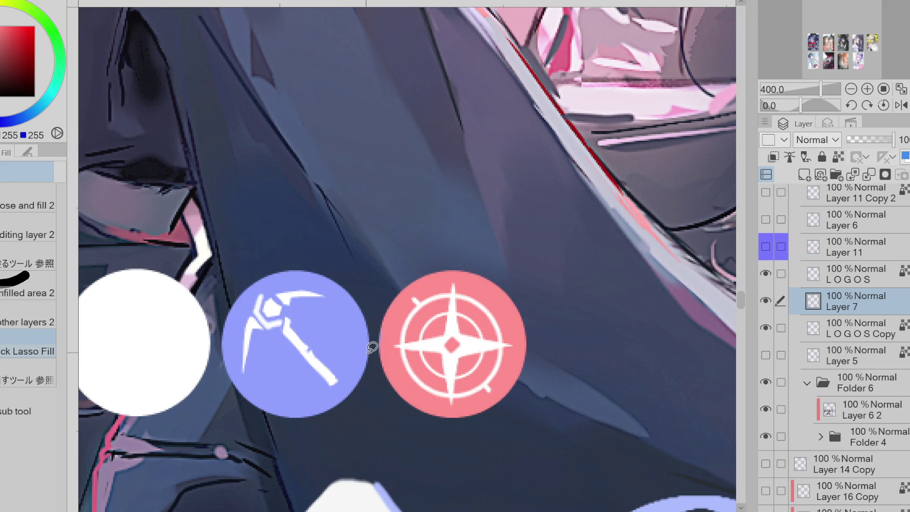
# Carve cut-in details into the pickaxe head with the Hard Eraser
pyautogui.press('e')
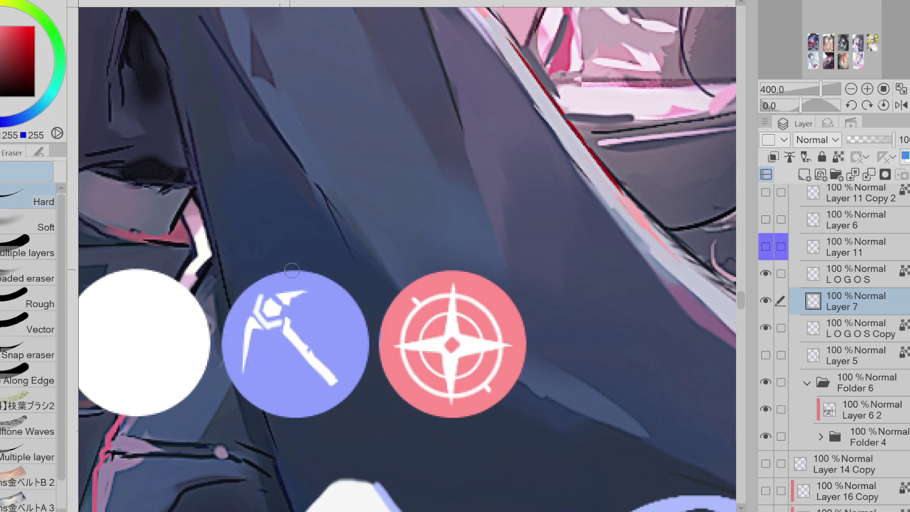
pyautogui.press('w')
pyautogui.moveTo(294, 289)
pyautogui.mouseDown()
pyautogui.moveTo(313, 286)
pyautogui.moveTo(293, 303)
pyautogui.moveTo(293, 290)
pyautogui.mouseUp()
pyautogui.press('e')
pyautogui.click(161, 331)
pyautogui.moveTo(260, 311); pyautogui.dragTo(283, 332)
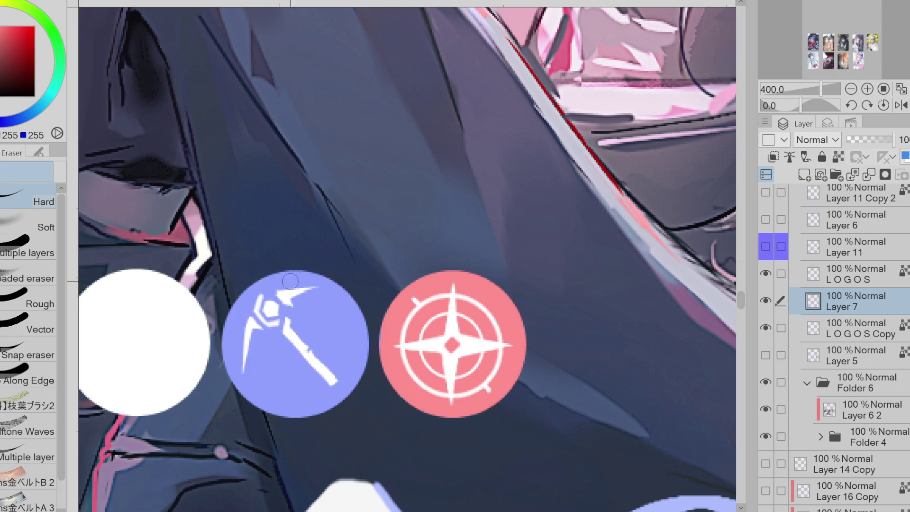
# Shorten the pickaxe's lower blade and thin the handle edges
pyautogui.scroll(-5, 292, 289)
pyautogui.scroll(3, 338, 285)
pyautogui.moveTo(260, 307); pyautogui.dragTo(262, 335)
pyautogui.press('m')
pyautogui.moveTo(270, 291)
pyautogui.mouseDown()
pyautogui.moveTo(265, 304)
pyautogui.moveTo(270, 292)
pyautogui.mouseUp()
pyautogui.click(128, 355)
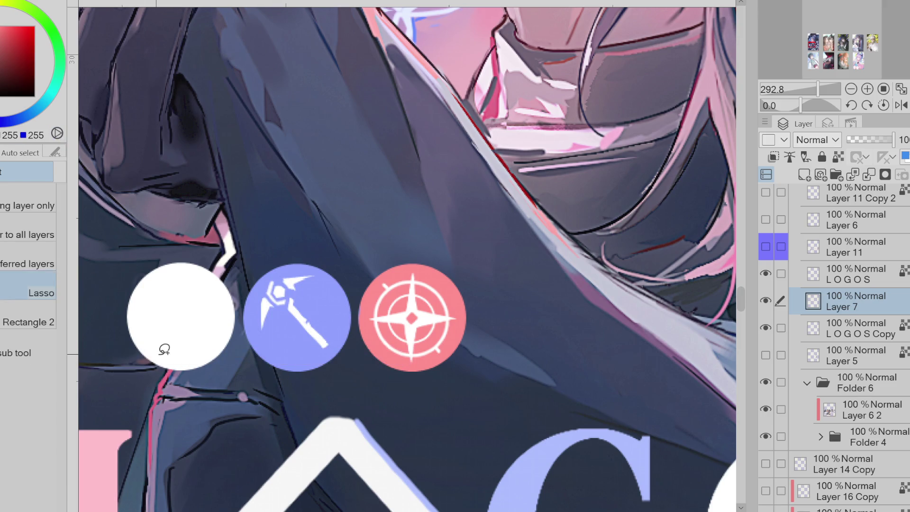
pyautogui.press('e')
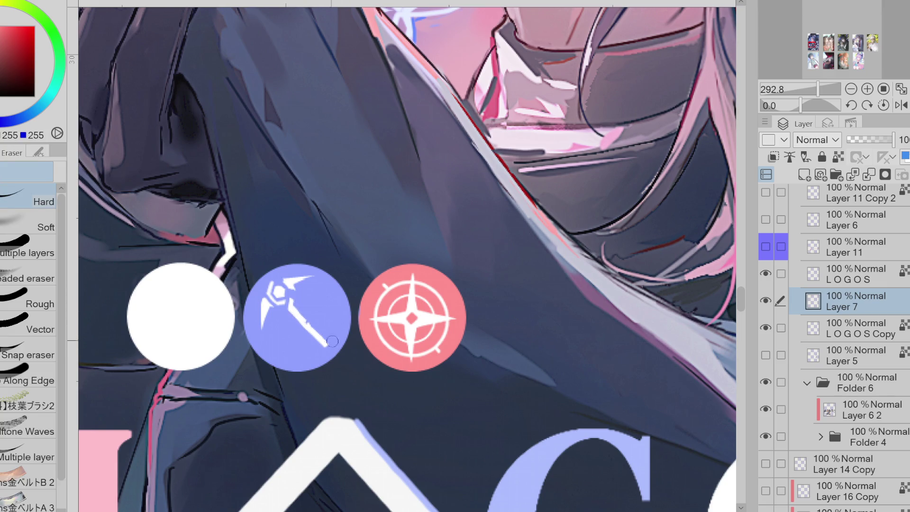
pyautogui.moveTo(317, 328); pyautogui.dragTo(328, 349)
pyautogui.press('p')
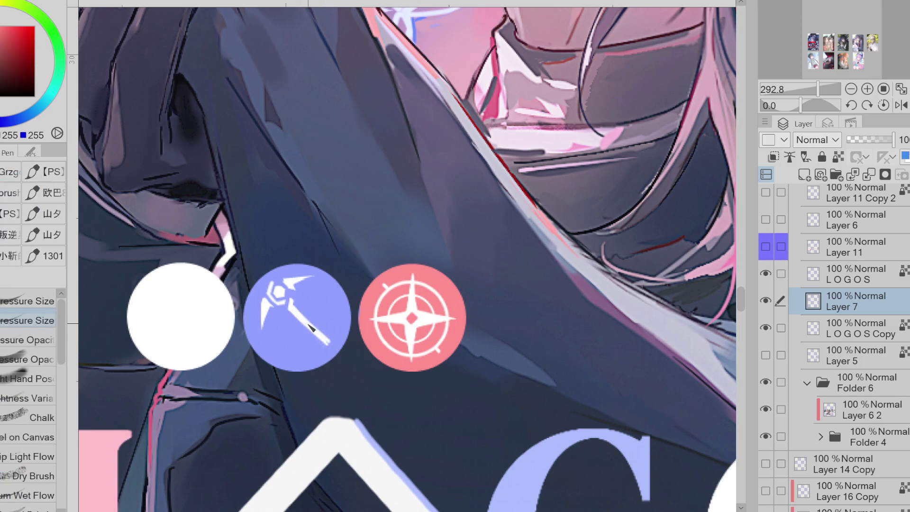
pyautogui.press('e')
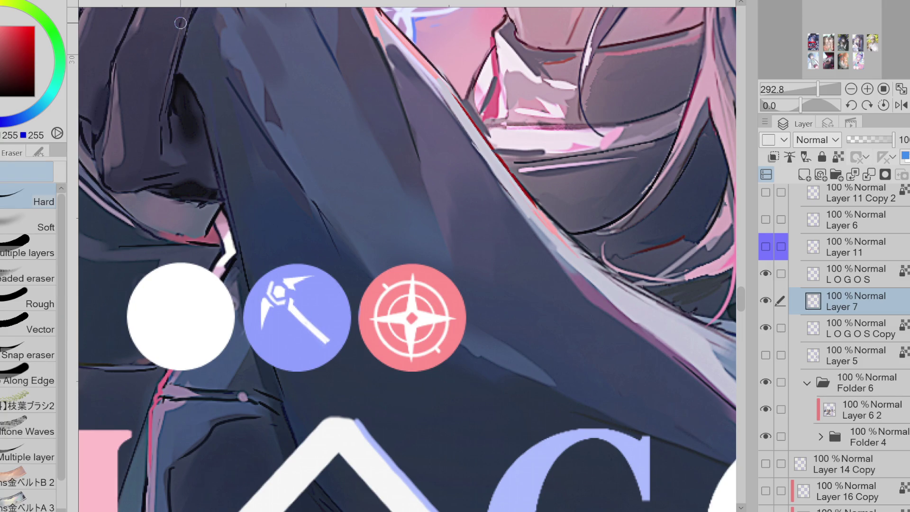
pyautogui.press('m')
# Nudge the whole blue pickaxe badge down a few pixels with Transform, then deselect
pyautogui.moveTo(282, 245)
pyautogui.mouseDown()
pyautogui.moveTo(331, 362)
pyautogui.moveTo(335, 303)
pyautogui.mouseUp()
pyautogui.hotkey('ctrl', 't')
pyautogui.press('Down')
pyautogui.press('Down')
pyautogui.press('Down')
pyautogui.click(256, 410)
pyautogui.click(145, 411)
pyautogui.press('p')
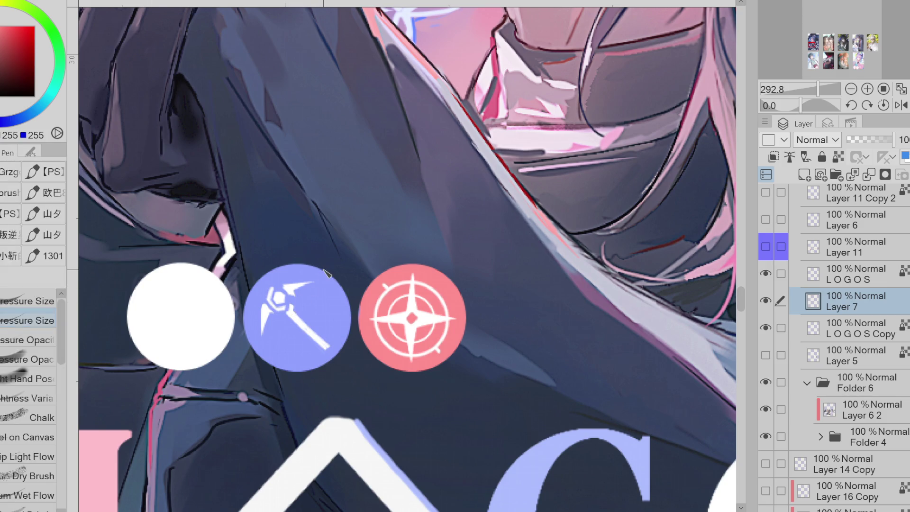
# Choose the Straight line figure tool
pyautogui.scroll(-5, 327, 271)
pyautogui.scroll(4, 338, 266)
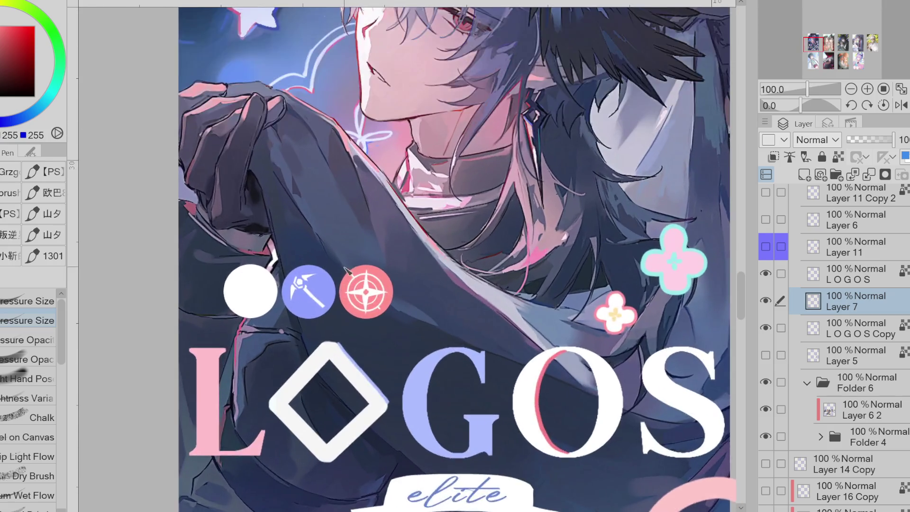
pyautogui.scroll(-2, 339, 266)
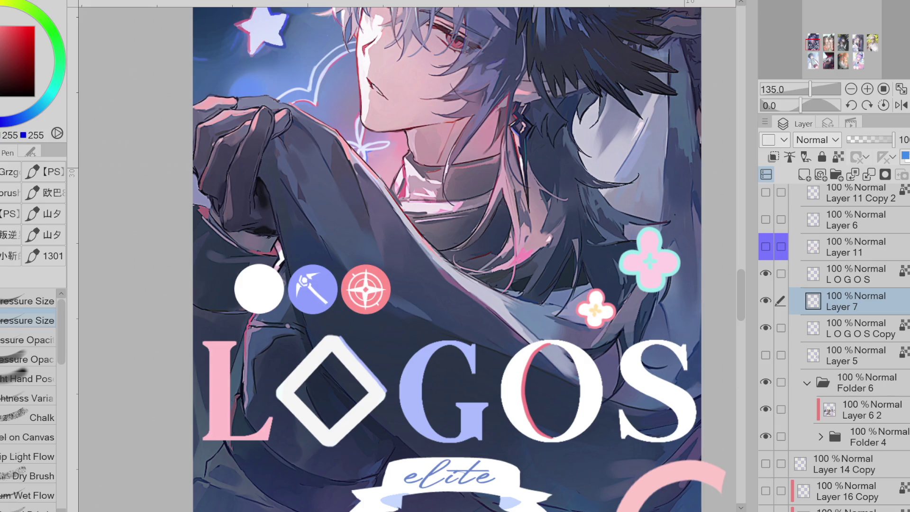
pyautogui.press('u')
pyautogui.click(29, 205)
# Draw a thin dark navy diagonal line in the white circle
pyautogui.scroll(2, 281, 294)
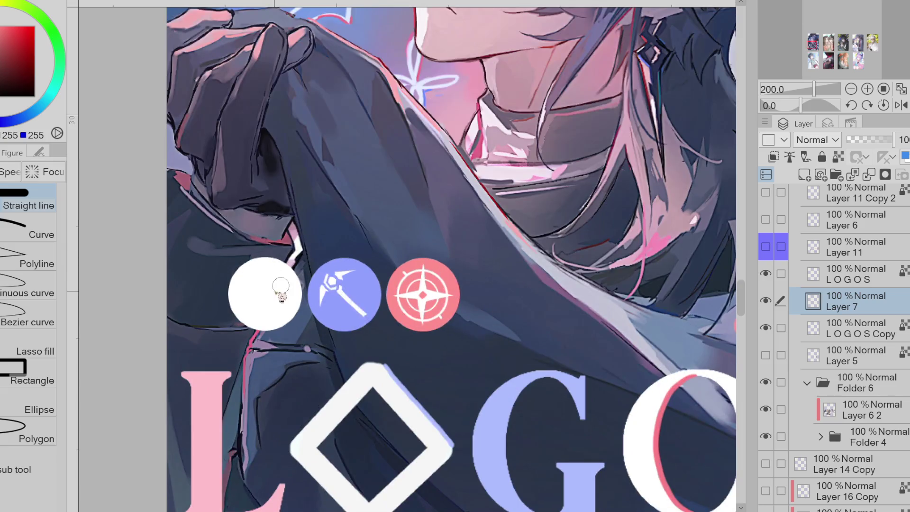
pyautogui.keyDown('alt'); pyautogui.click(258, 290); pyautogui.keyUp('alt')
pyautogui.moveTo(241, 307); pyautogui.dragTo(285, 280)
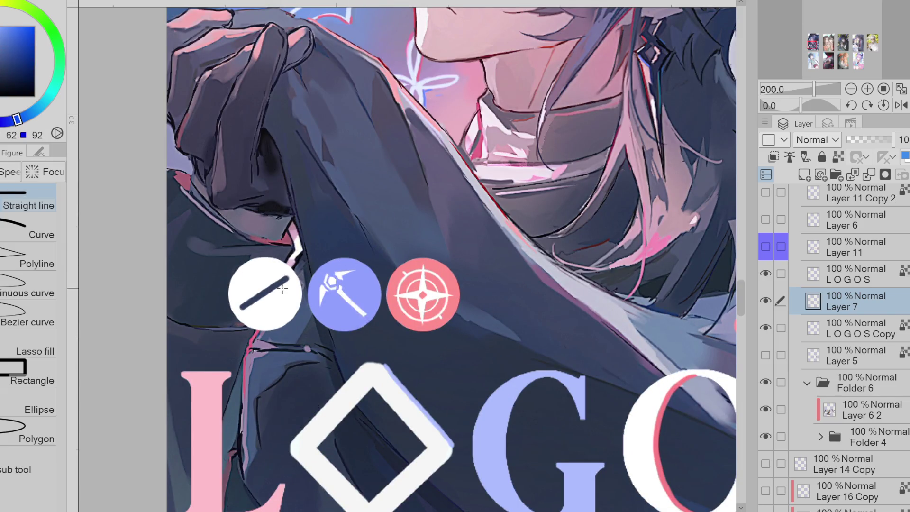
pyautogui.press('[')
pyautogui.hotkey('ctrl', 'z')
pyautogui.moveTo(245, 306)
pyautogui.mouseDown()
pyautogui.moveTo(284, 272)
pyautogui.moveTo(248, 308)
pyautogui.mouseUp()
# Fill the slanted parallelogram blade shape dark navy
pyautogui.press('e')
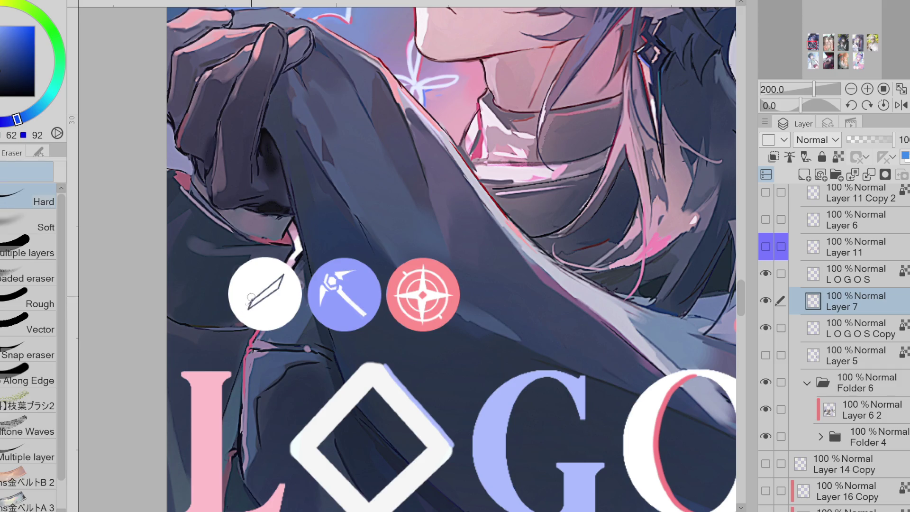
pyautogui.press('g')
pyautogui.click(257, 294)
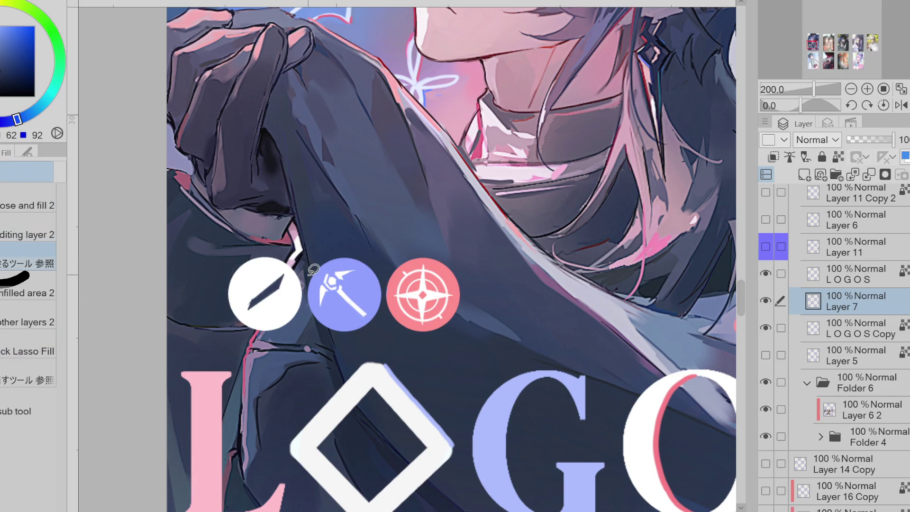
pyautogui.press('e')
pyautogui.press('u')
pyautogui.press('e')
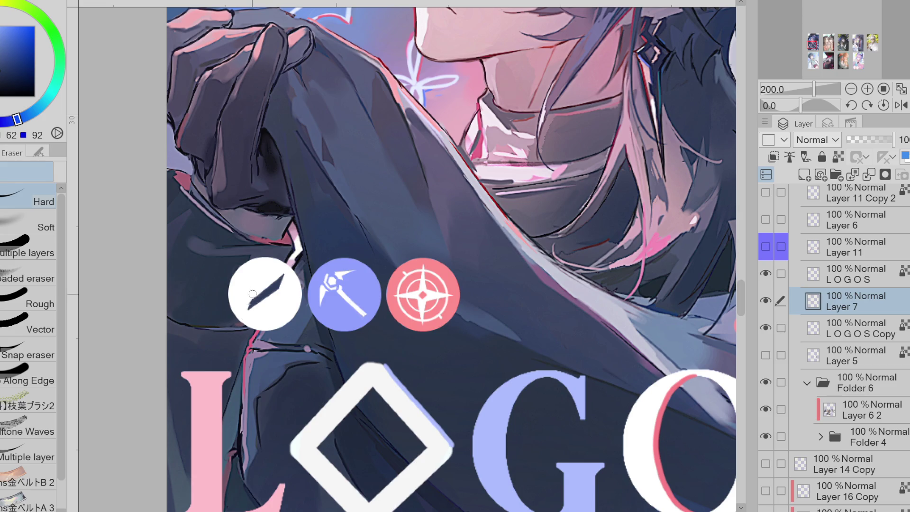
# Lasso-select the dark blade icon on the white badge
pyautogui.hotkey('ctrl', 't')
pyautogui.press('Escape')
pyautogui.press('m')
pyautogui.moveTo(292, 260); pyautogui.dragTo(296, 265)
# Nudge the blade icon slightly upward and deselect
pyautogui.hotkey('ctrl', 't')
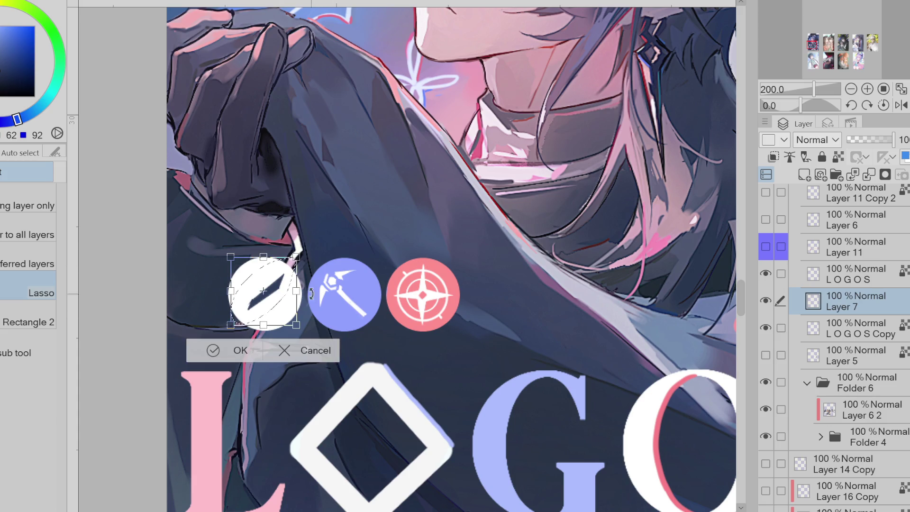
pyautogui.moveTo(302, 313); pyautogui.dragTo(300, 310)
pyautogui.click(243, 361)
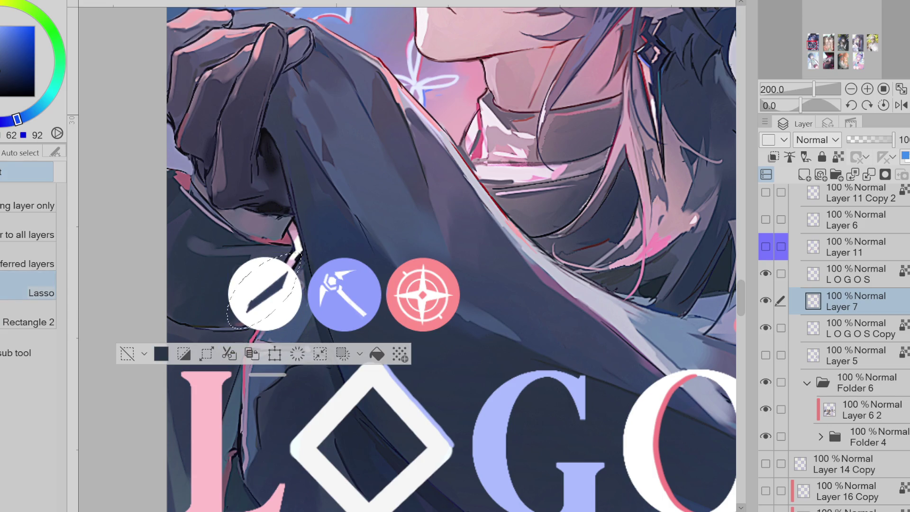
pyautogui.press('j')
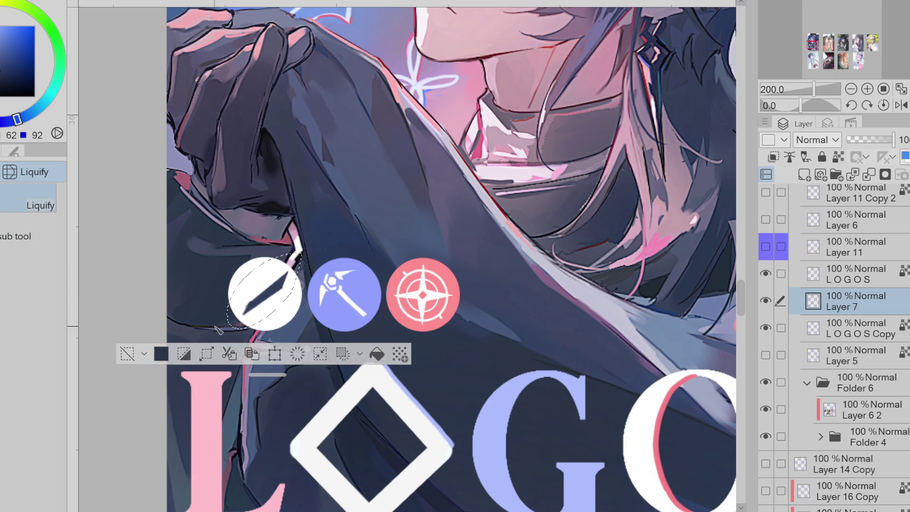
pyautogui.press('e')
pyautogui.hotkey('ctrl', 'd')
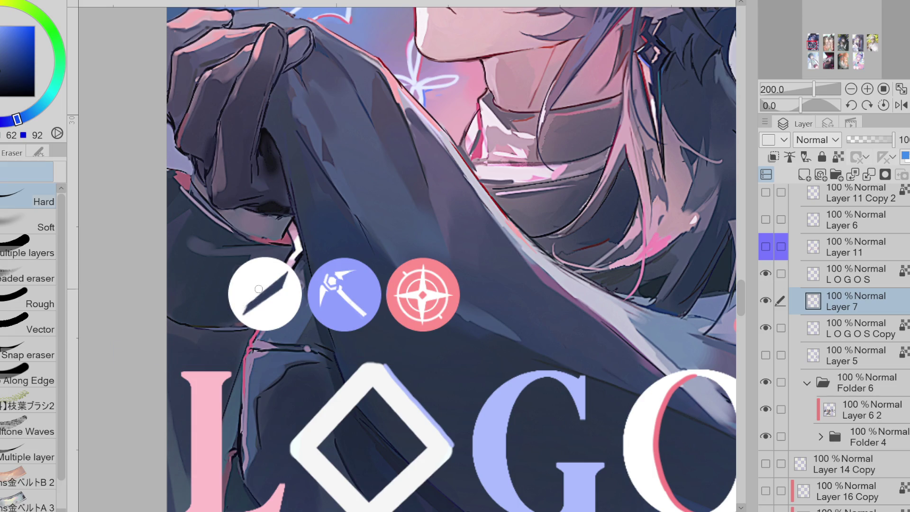
# Copy the blade and paste it onto a new layer
pyautogui.hotkey('ctrl', 't')
pyautogui.press('Escape')
pyautogui.press('m')
pyautogui.moveTo(231, 259); pyautogui.dragTo(297, 252)
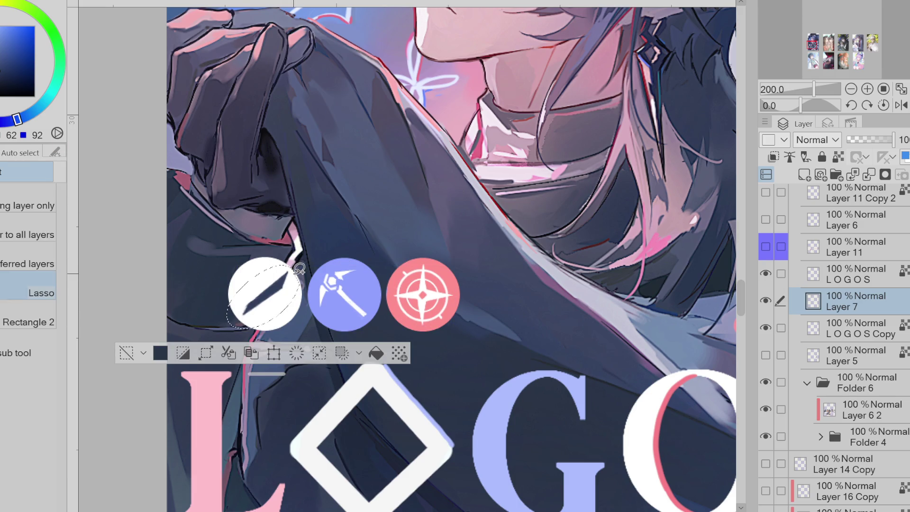
pyautogui.hotkey('ctrl', 'c')
pyautogui.hotkey('ctrl', 'v')
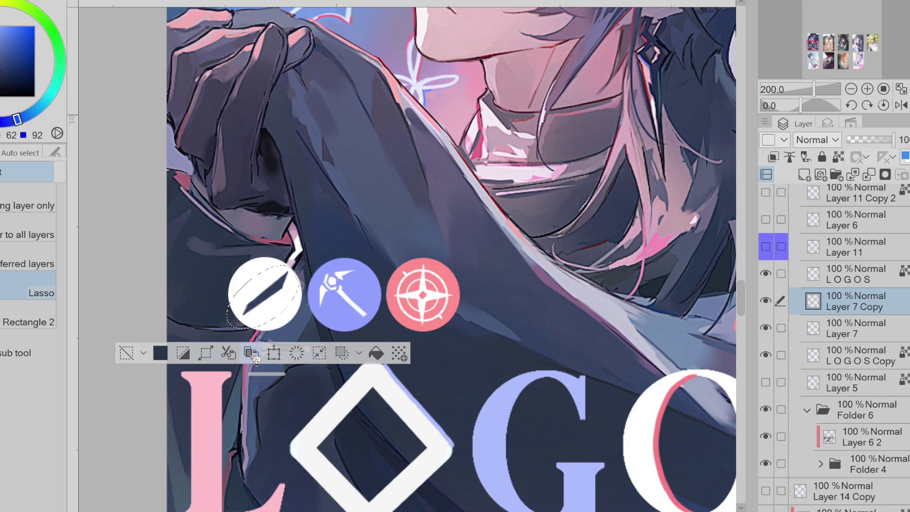
pyautogui.hotkey('ctrl', 't')
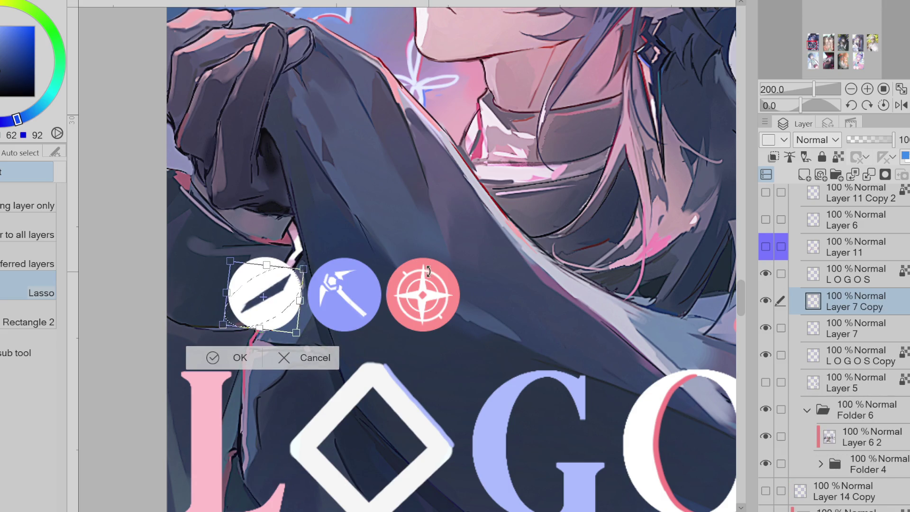
pyautogui.click(215, 356)
pyautogui.hotkey('ctrl', 'd')
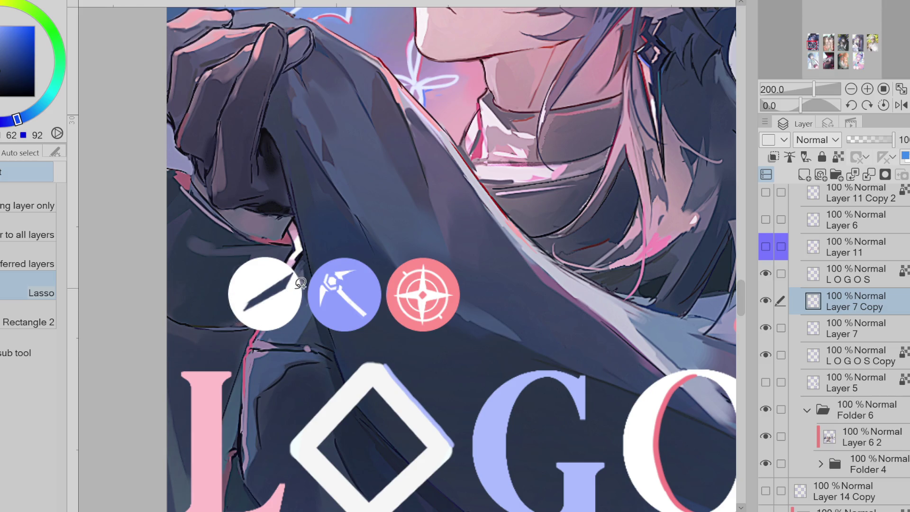
# Erase along the blade's lower and upper edges to refine it
pyautogui.press('e')
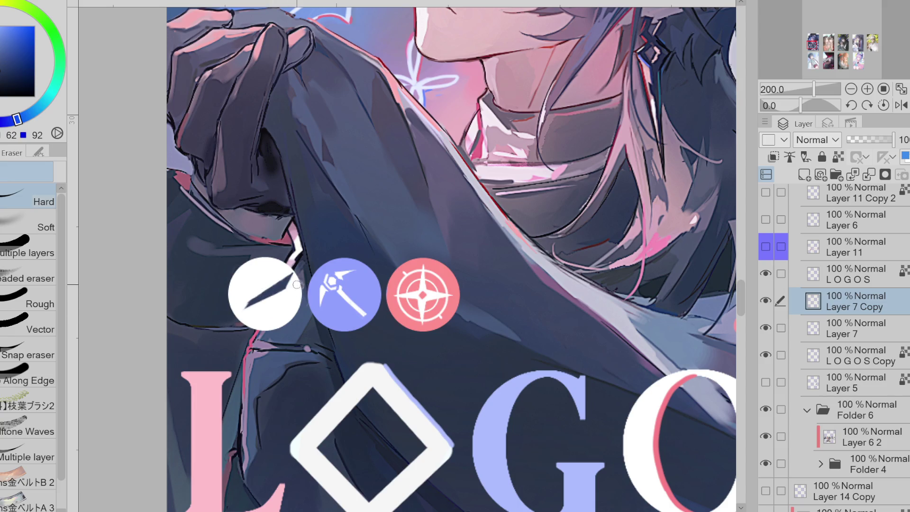
pyautogui.moveTo(273, 288); pyautogui.dragTo(251, 307)
pyautogui.moveTo(247, 303); pyautogui.dragTo(275, 286)
# Duplicate the blade and move the copy lower as a second parallel slash
pyautogui.hotkey('ctrl', 'j')
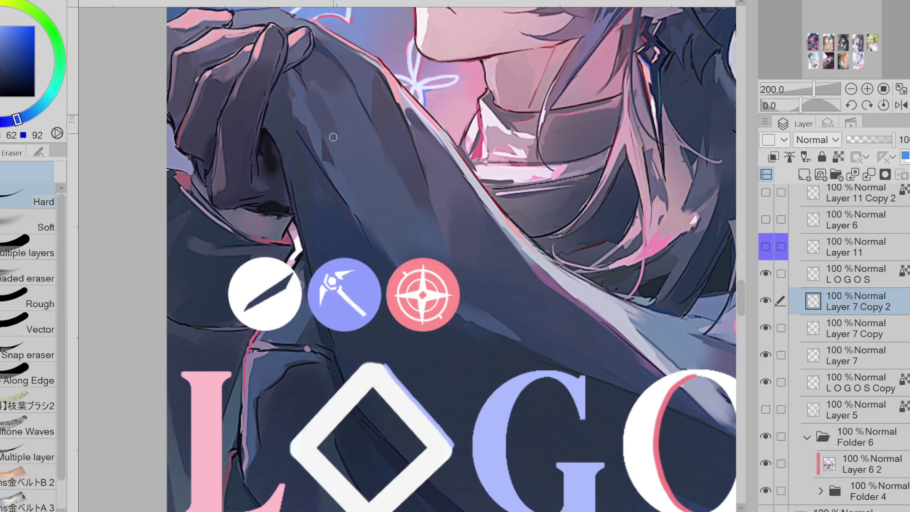
pyautogui.hotkey('ctrl', 't')
pyautogui.moveTo(287, 300); pyautogui.dragTo(277, 320)
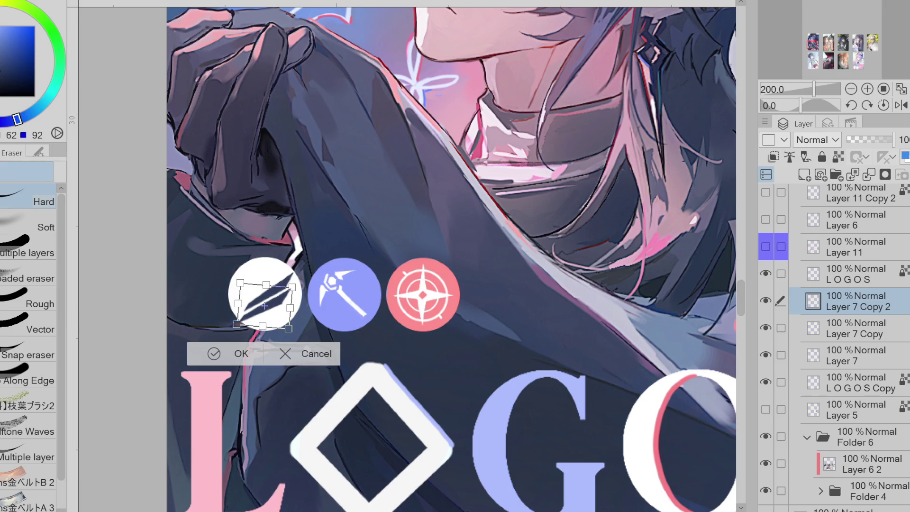
pyautogui.moveTo(279, 313); pyautogui.dragTo(282, 327)
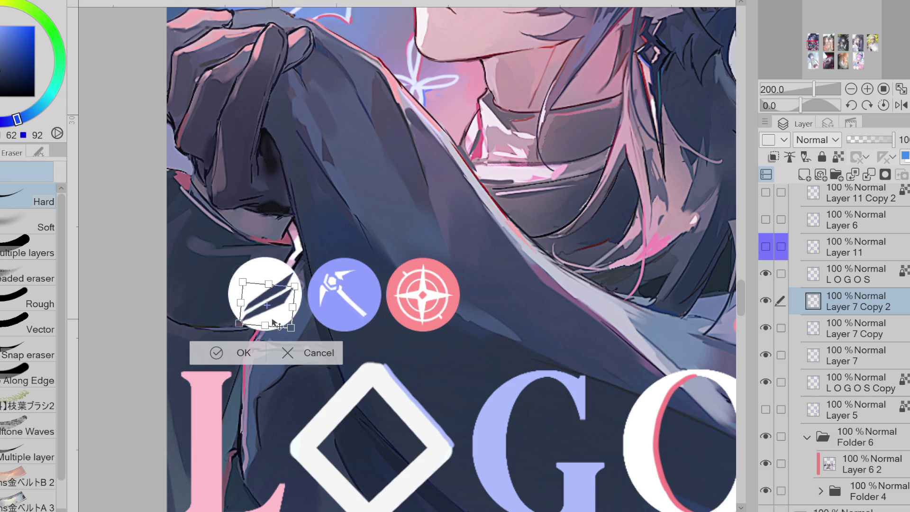
pyautogui.click(218, 352)
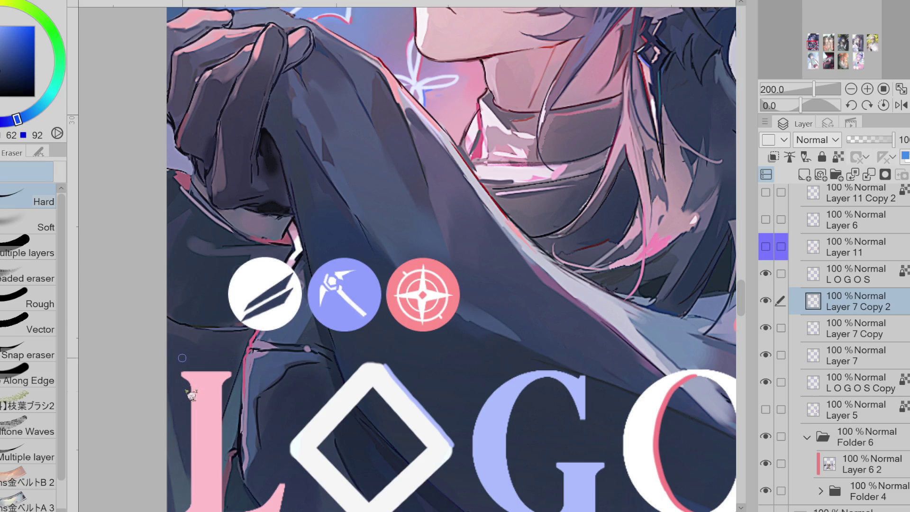
# Merge the second blade down onto the icon layer
pyautogui.press('w')
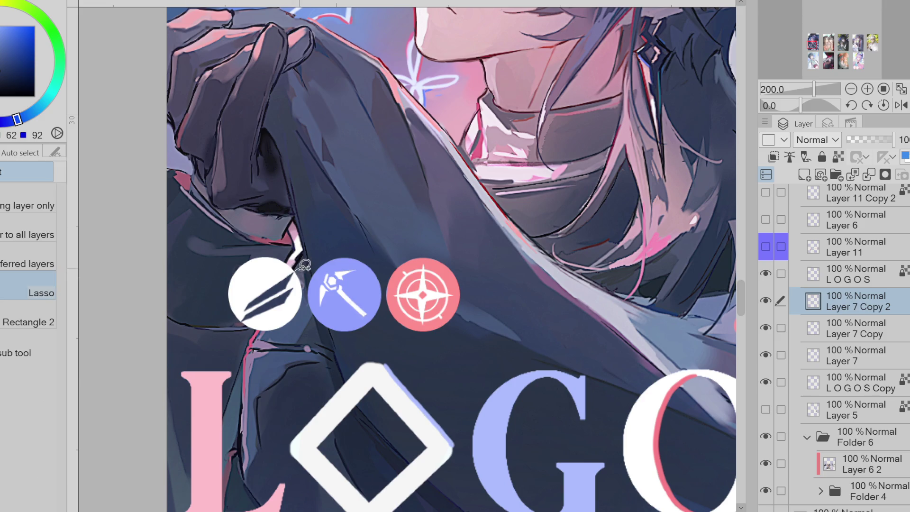
pyautogui.click(299, 268)
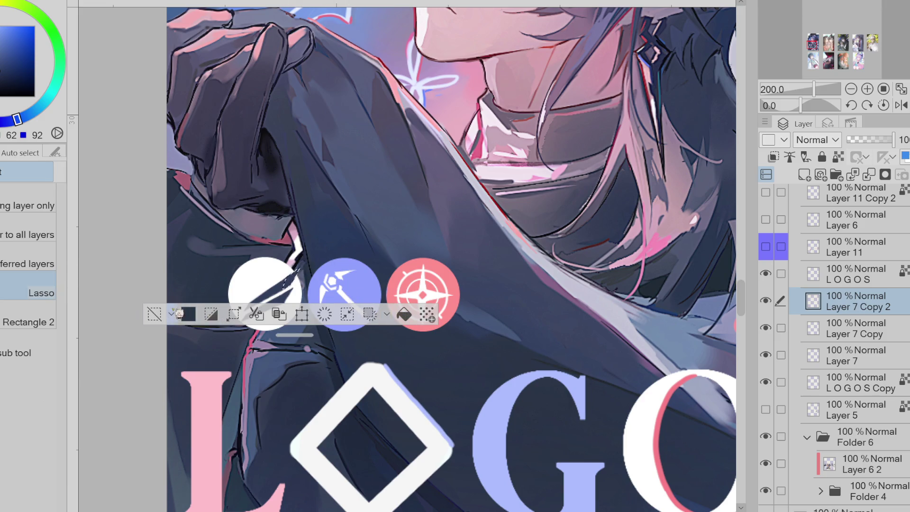
pyautogui.hotkey('ctrl', 'd')
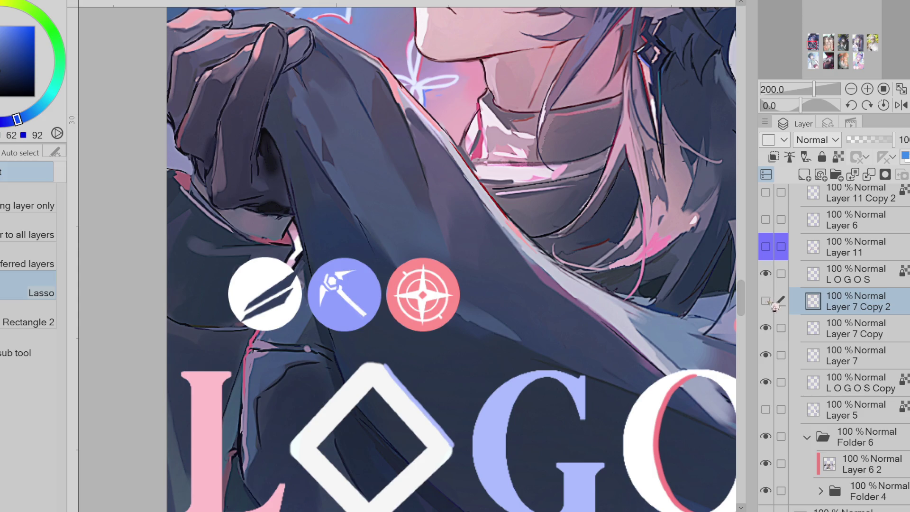
pyautogui.click(868, 174)
# Paste a horizontally mirrored copy of the blades to form an X, then merge it down
pyautogui.moveTo(313, 256)
pyautogui.mouseDown()
pyautogui.moveTo(240, 331)
pyautogui.moveTo(310, 258)
pyautogui.mouseUp()
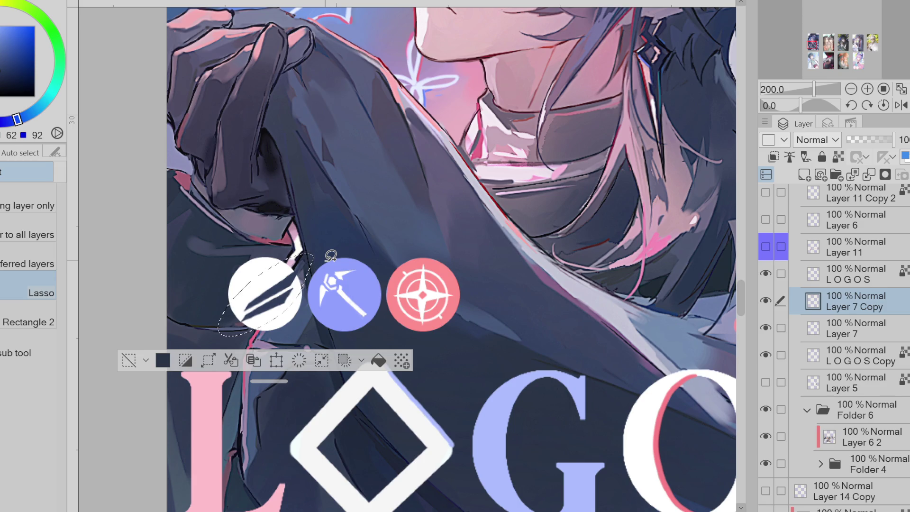
pyautogui.hotkey('ctrl', 'c')
pyautogui.hotkey('ctrl', 'v')
pyautogui.hotkey('ctrl', 't')
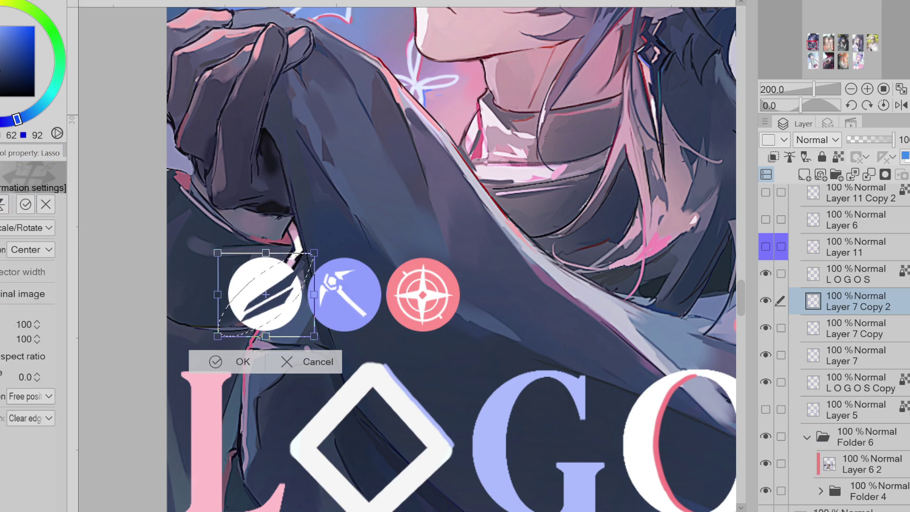
pyautogui.click(2, 204)
pyautogui.moveTo(313, 332)
pyautogui.mouseDown()
pyautogui.moveTo(321, 328)
pyautogui.moveTo(312, 326)
pyautogui.mouseUp()
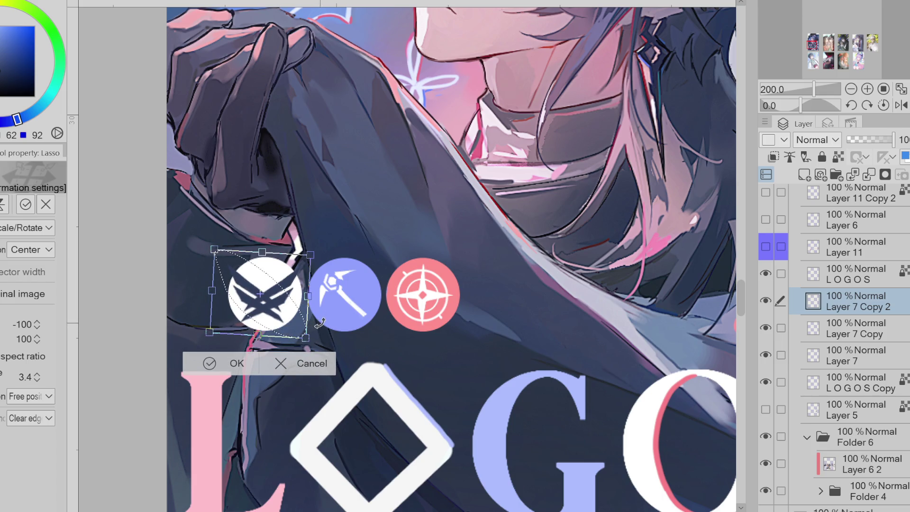
pyautogui.moveTo(287, 331); pyautogui.dragTo(286, 329)
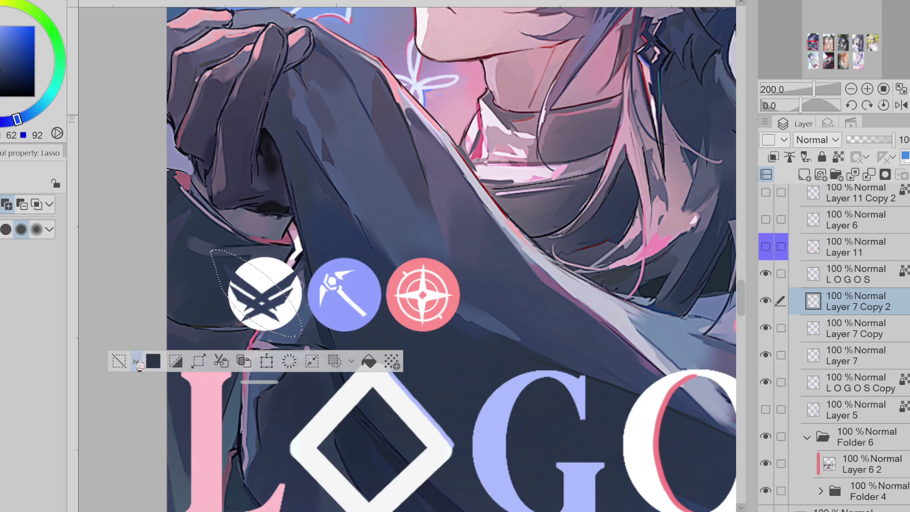
pyautogui.click(119, 361)
pyautogui.click(869, 174)
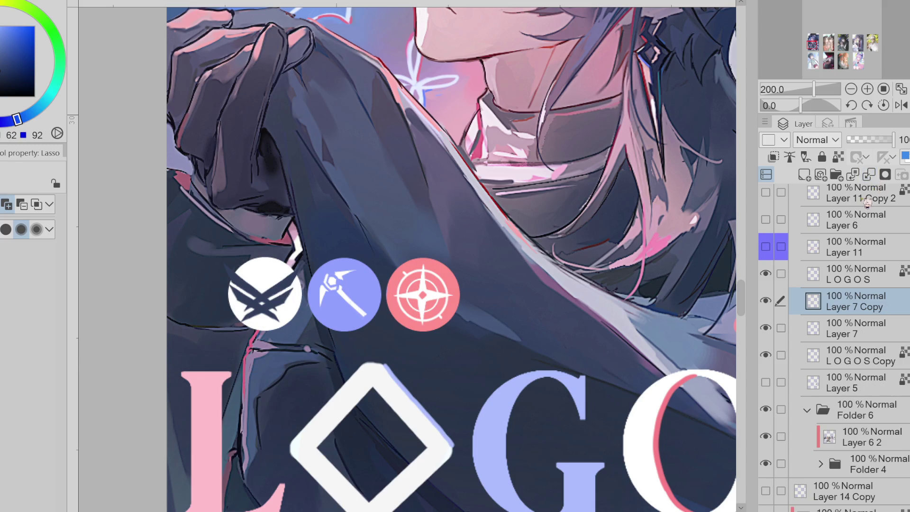
# Squash the emblem vertically and scale it to 83%
pyautogui.hotkey('ctrl', 't')
pyautogui.scroll(-1, 37, 228)
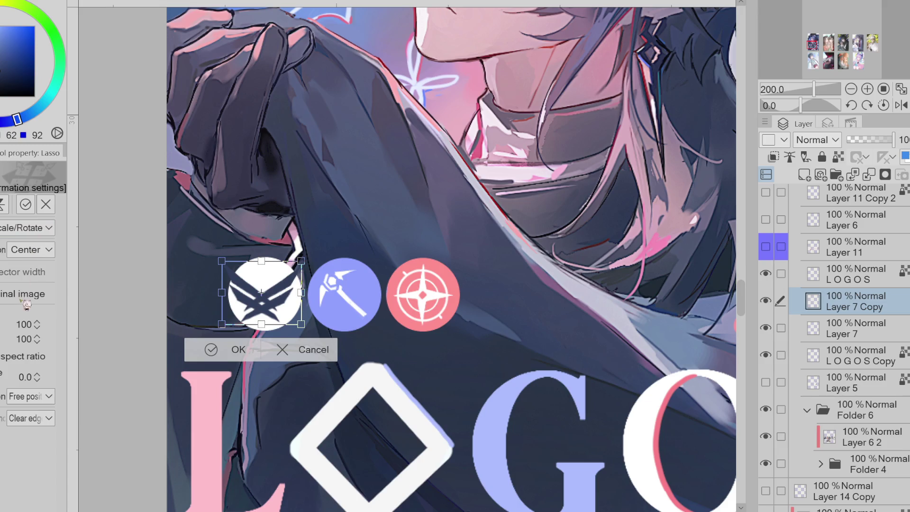
pyautogui.moveTo(261, 260); pyautogui.dragTo(269, 287)
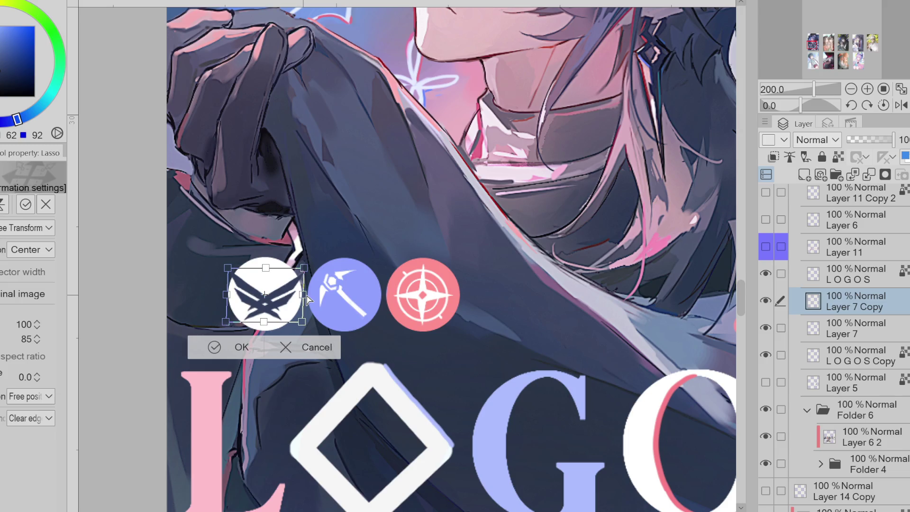
pyautogui.click(243, 344)
pyautogui.hotkey('ctrl', 't')
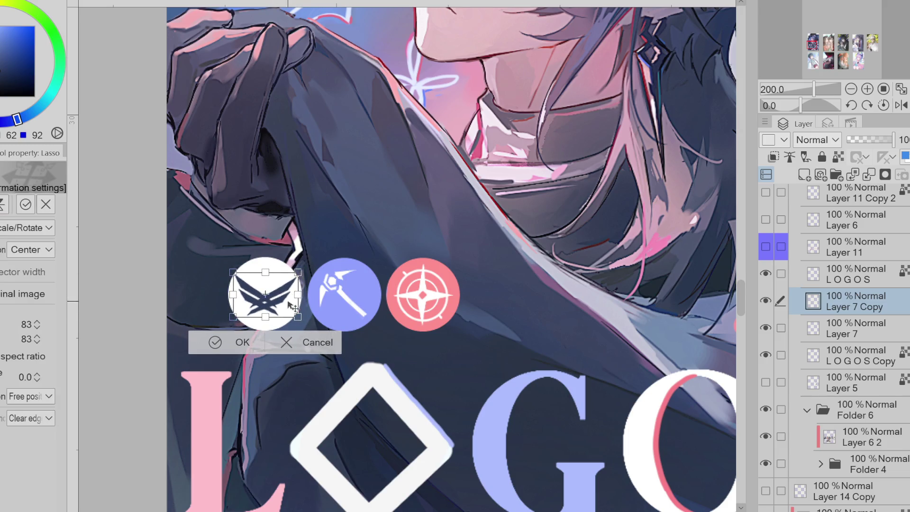
pyautogui.click(213, 341)
# Lasso-fill extra dark wing shapes across the emblem's upper and lower parts
pyautogui.press('b')
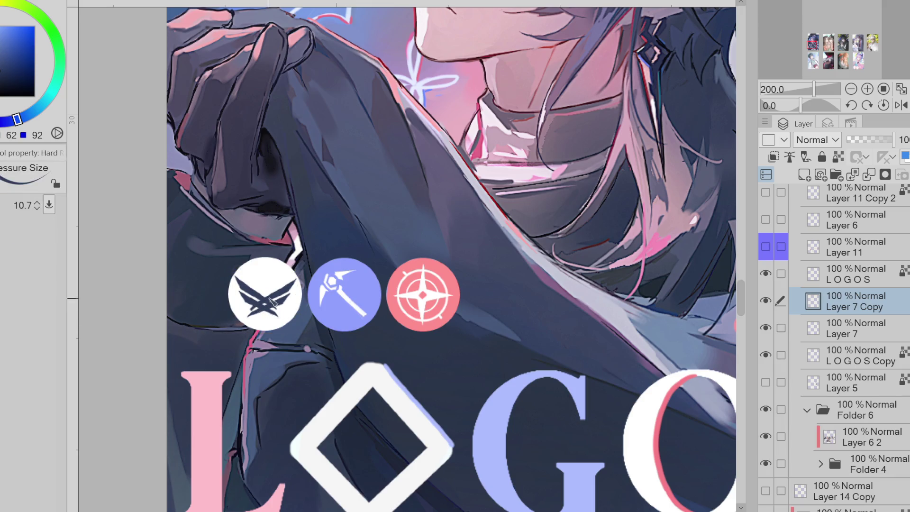
pyautogui.press('m')
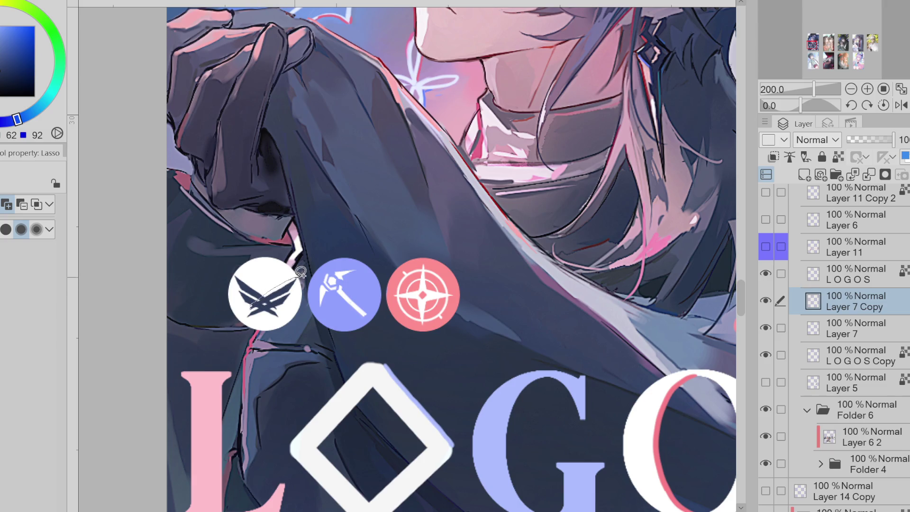
pyautogui.press('g')
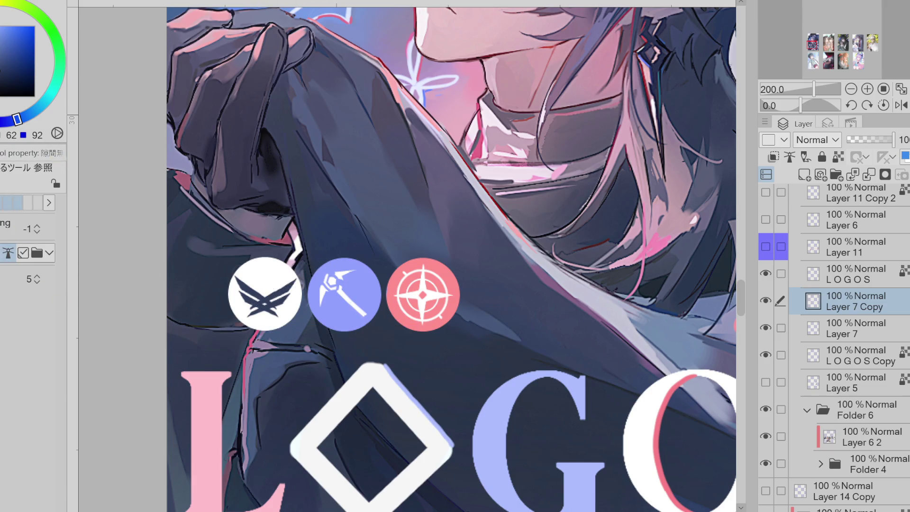
pyautogui.press('g')
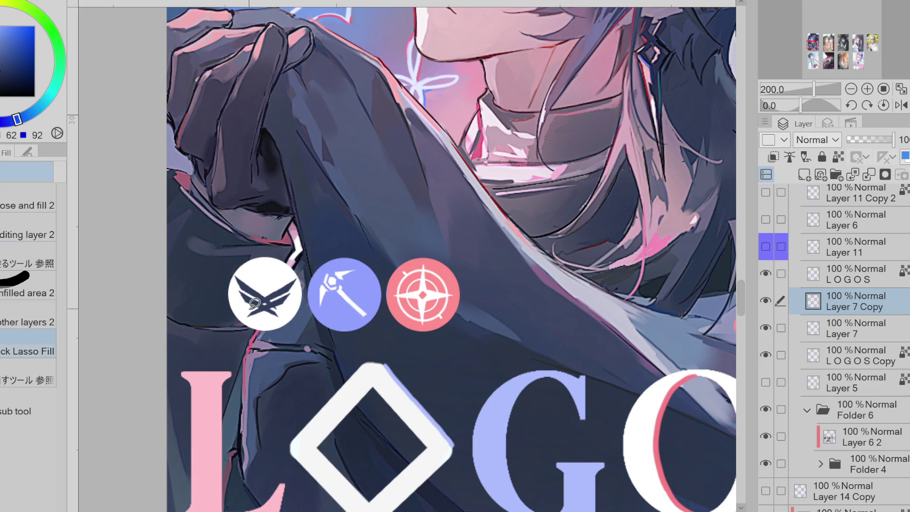
pyautogui.moveTo(276, 284)
pyautogui.mouseDown()
pyautogui.moveTo(301, 274)
pyautogui.moveTo(298, 290)
pyautogui.moveTo(265, 292)
pyautogui.moveTo(302, 277)
pyautogui.mouseUp()
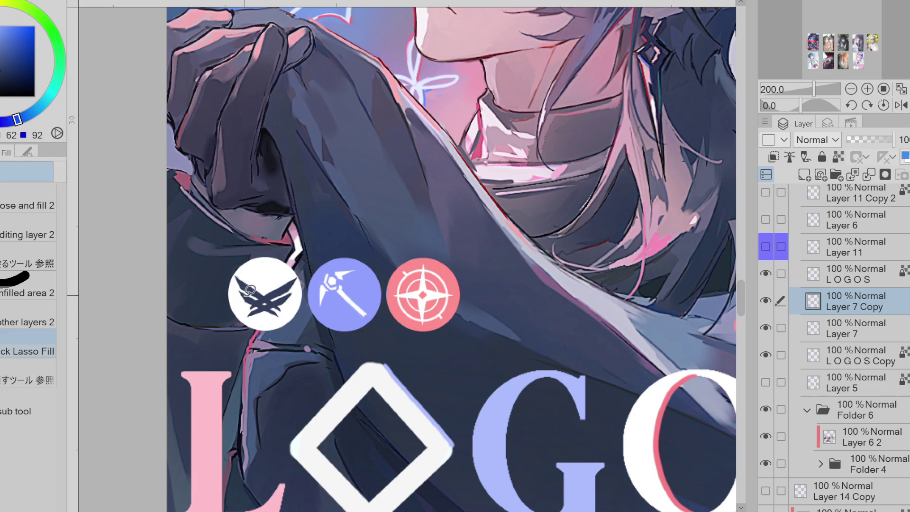
pyautogui.moveTo(247, 298); pyautogui.dragTo(280, 309)
# Resize the wing emblem to sit inside the white circle
pyautogui.hotkey('ctrl', 't')
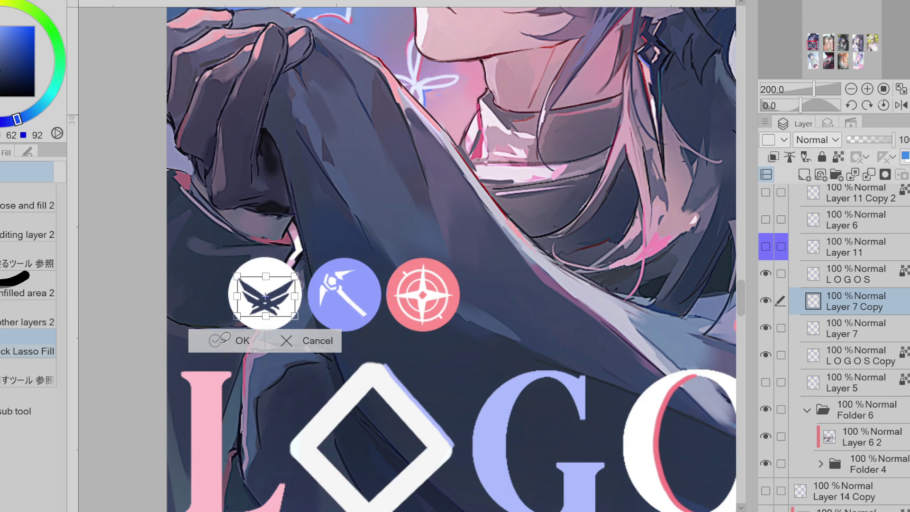
pyautogui.click(216, 340)
pyautogui.press('e')
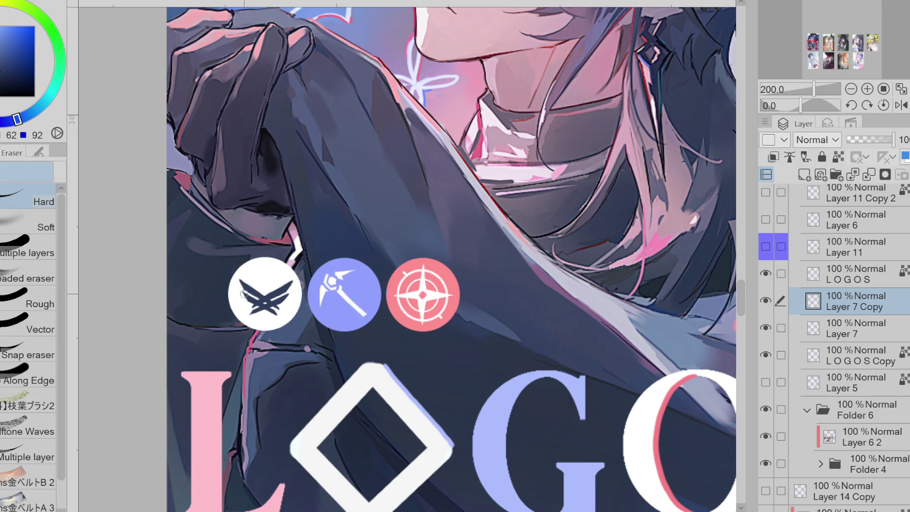
# Scale up the dark wing emblem so it fills more of its white badge
pyautogui.scroll(1, 367, 321)
pyautogui.scroll(-4, 303, 360)
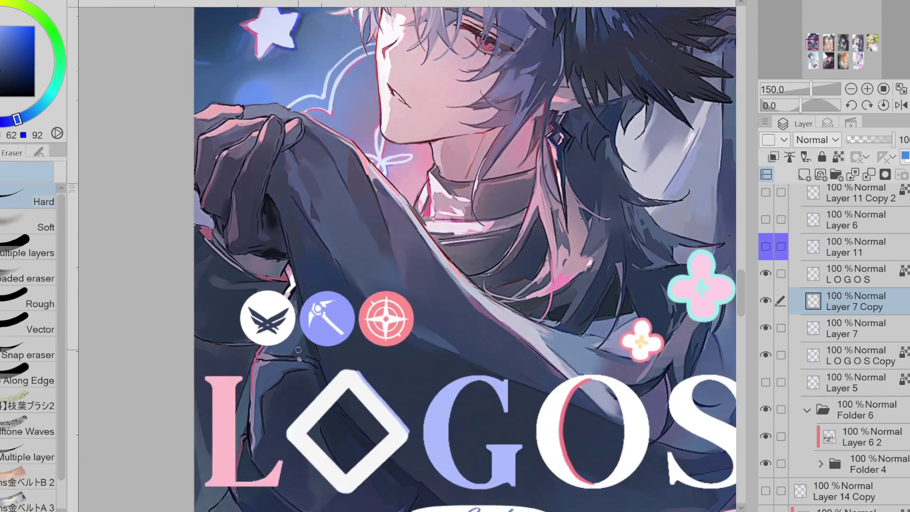
pyautogui.hotkey('ctrl', 't')
pyautogui.scroll(2, 281, 336)
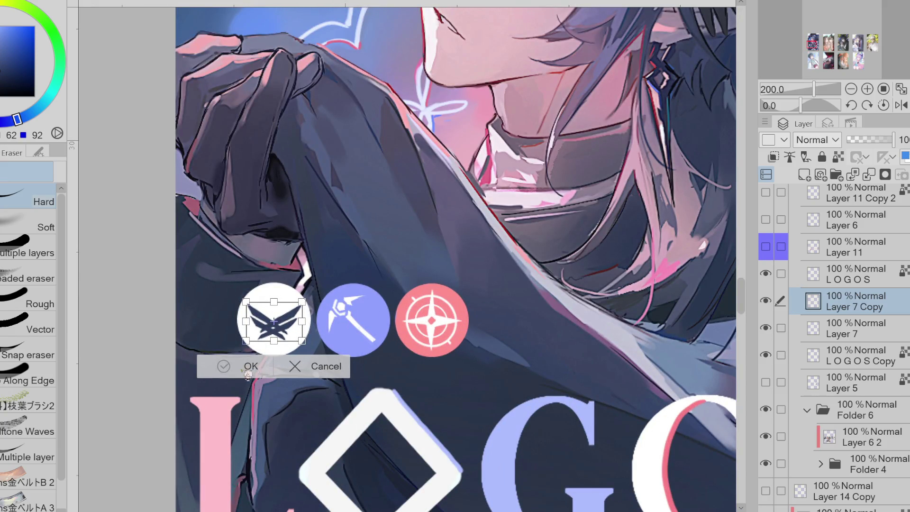
pyautogui.click(232, 367)
pyautogui.scroll(2, 243, 375)
pyautogui.scroll(-4, 265, 362)
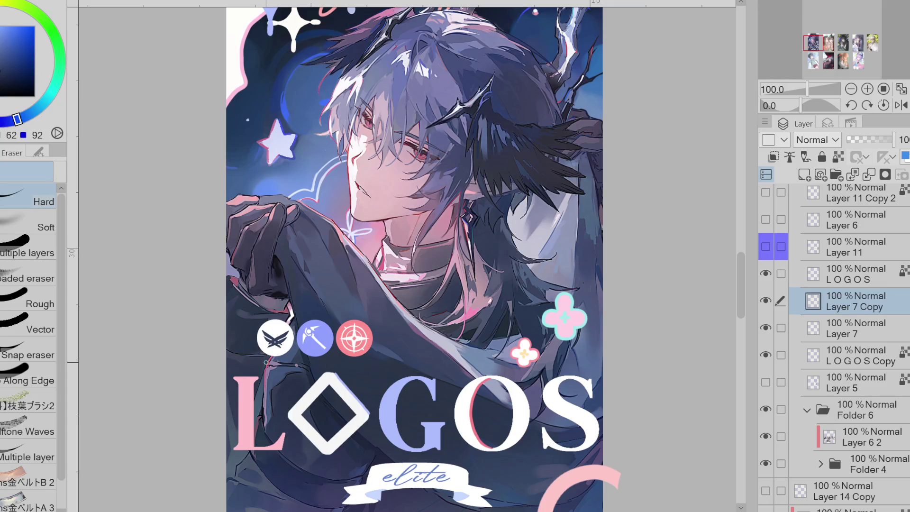
pyautogui.hotkey('ctrl', 't')
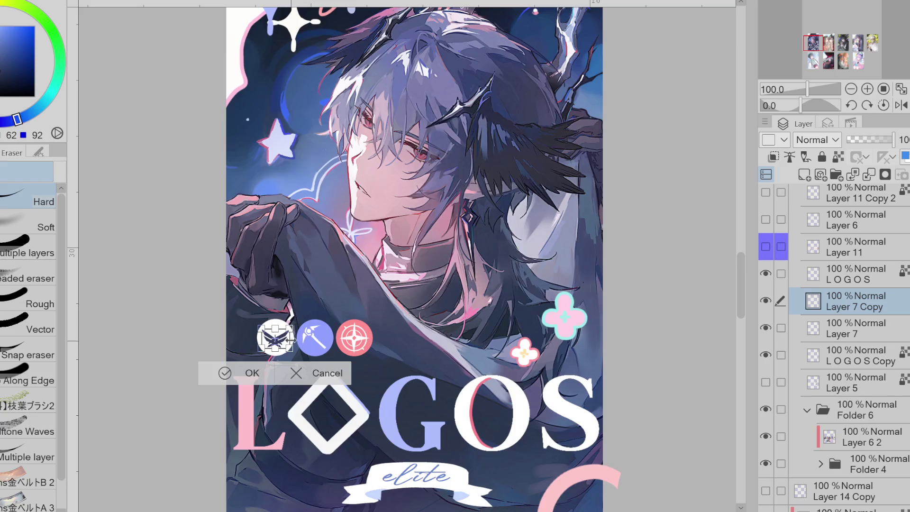
pyautogui.scroll(2, 290, 342)
pyautogui.press('Return')
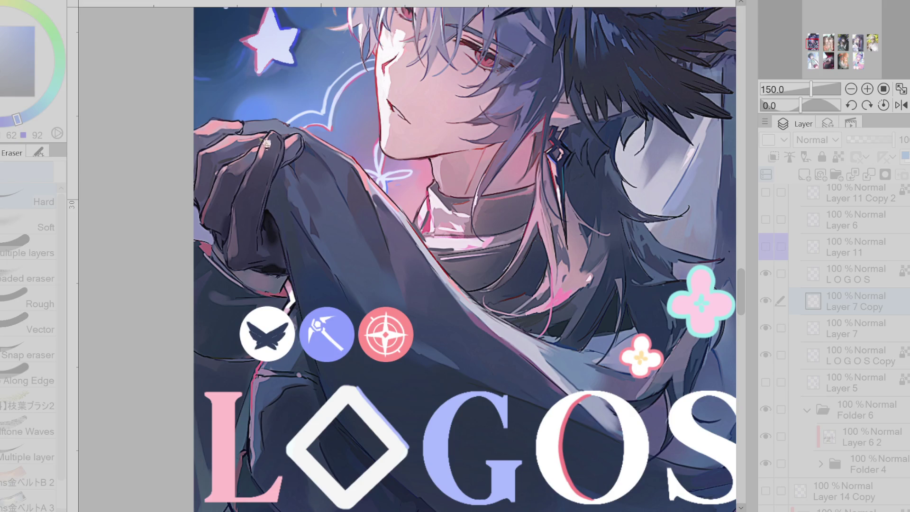
pyautogui.hotkey('ctrl', 't')
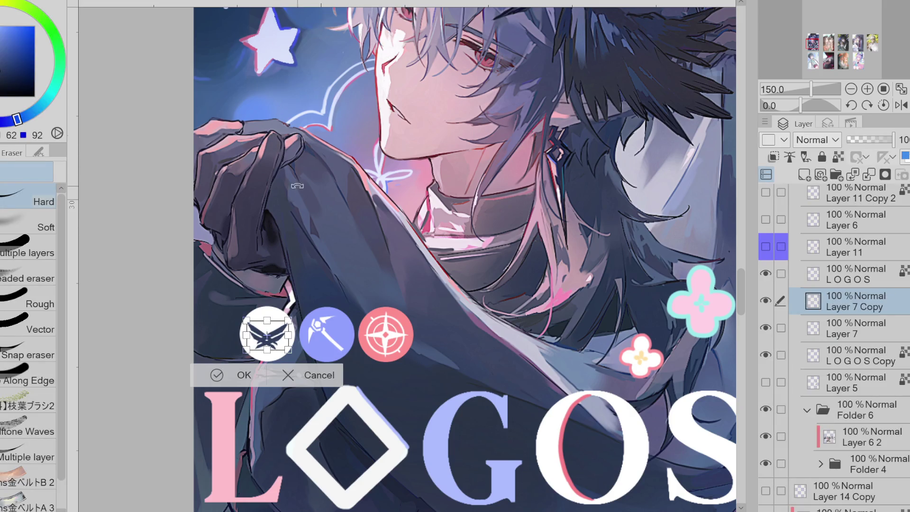
pyautogui.scroll(3, 279, 351)
pyautogui.moveTo(253, 354); pyautogui.dragTo(287, 349)
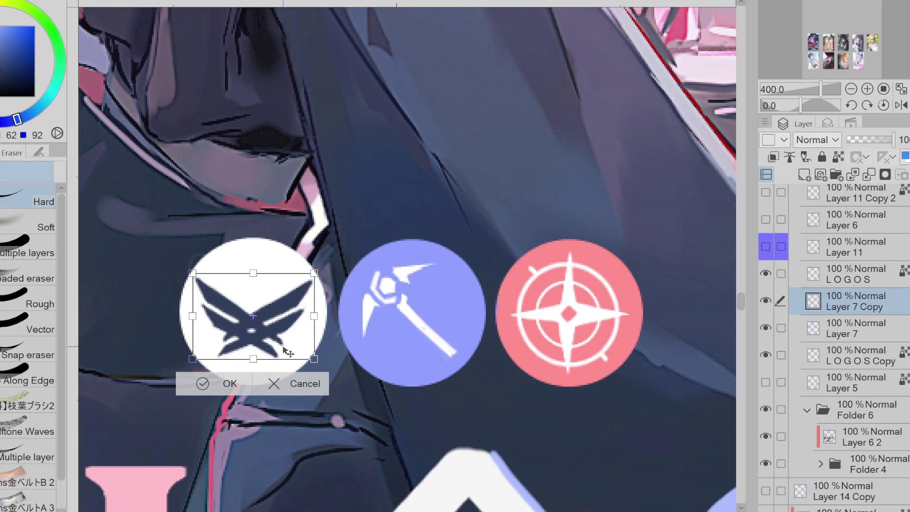
pyautogui.click(202, 383)
# Merge Layer 7 Copy down into Layer 7
pyautogui.scroll(-2, 204, 365)
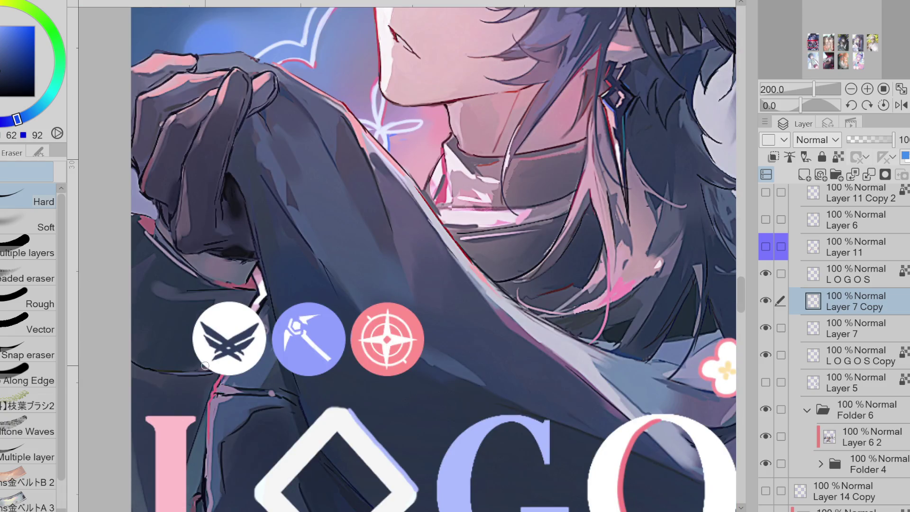
pyautogui.scroll(-1, 205, 365)
pyautogui.hotkey('ctrl', 'e')
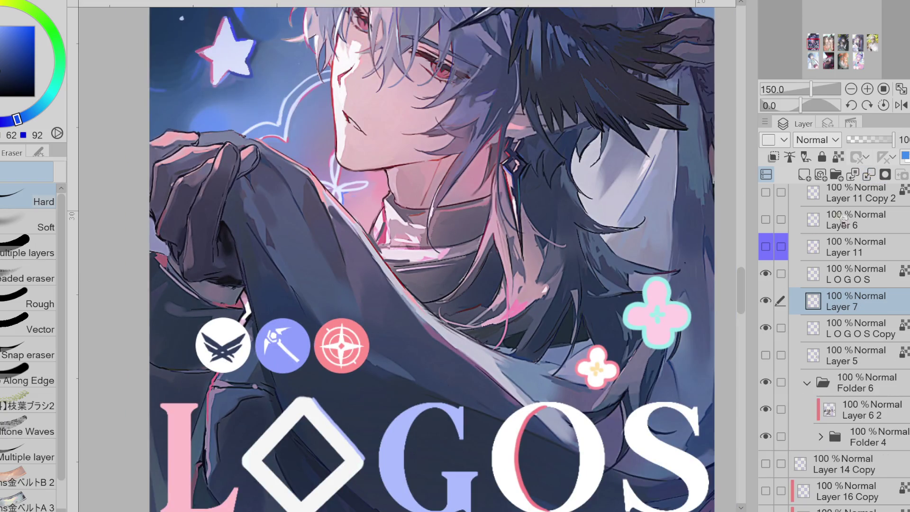
# With the Pen and a darker colour, brush a greyer tint over the wing emblem on Layer 7
pyautogui.click(772, 258)
pyautogui.keyDown('alt'); pyautogui.click(311, 351); pyautogui.keyUp('alt')
pyautogui.press('p')
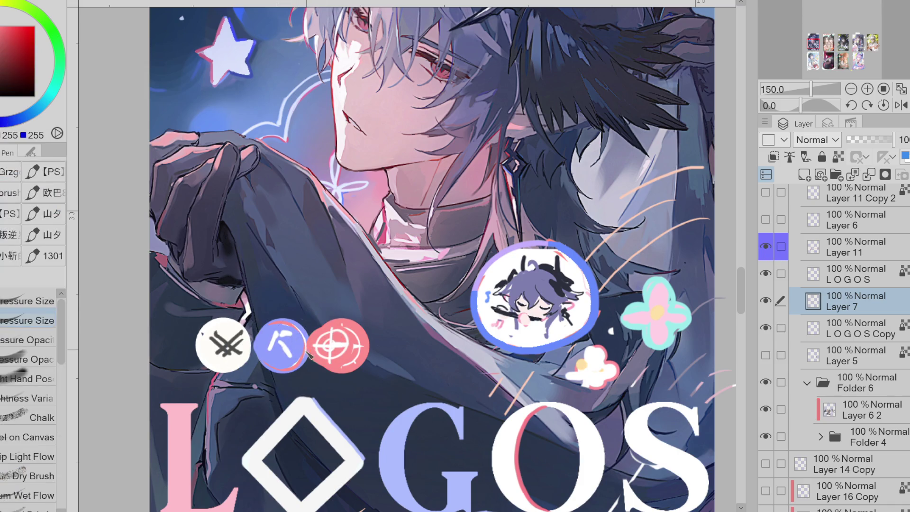
pyautogui.keyDown('alt'); pyautogui.click(258, 342); pyautogui.keyUp('alt')
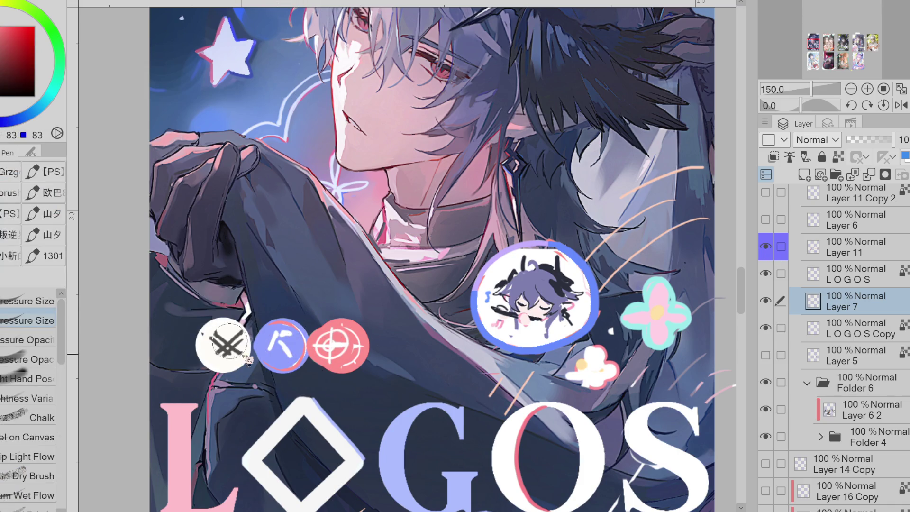
pyautogui.click(766, 246)
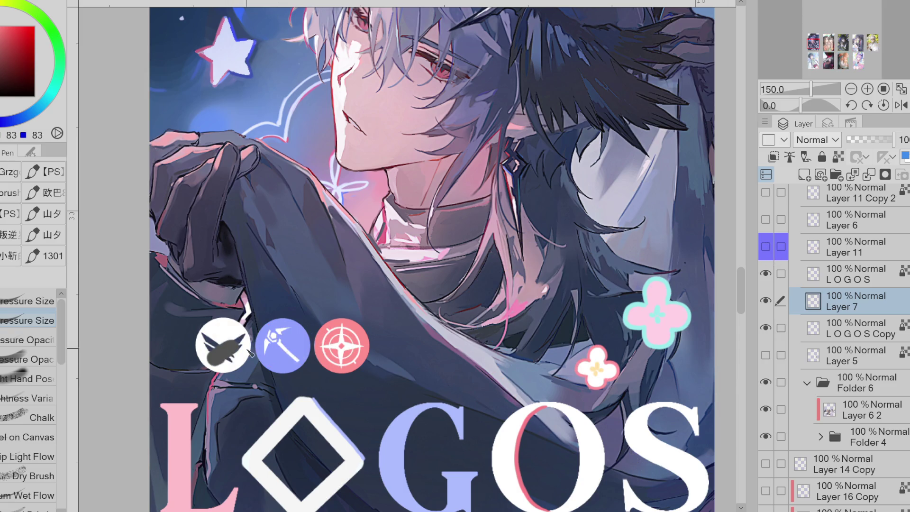
pyautogui.click(825, 280)
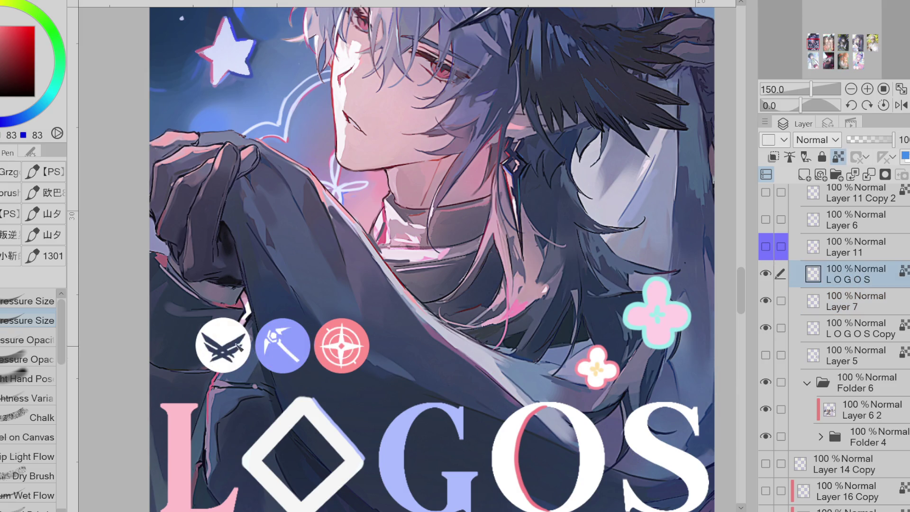
pyautogui.keyDown('ctrl'); pyautogui.keyDown('shift'); pyautogui.click(353, 321); pyautogui.keyUp('shift'); pyautogui.keyUp('ctrl')
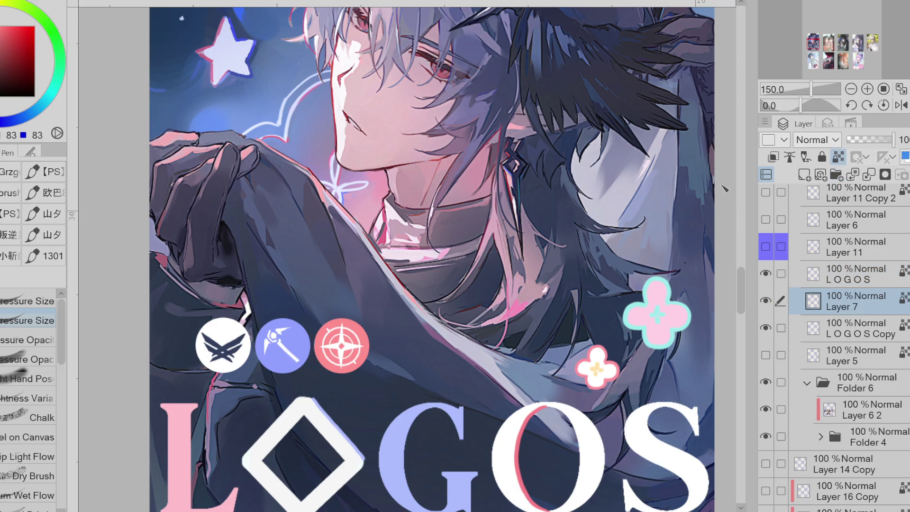
pyautogui.moveTo(242, 361); pyautogui.dragTo(239, 339)
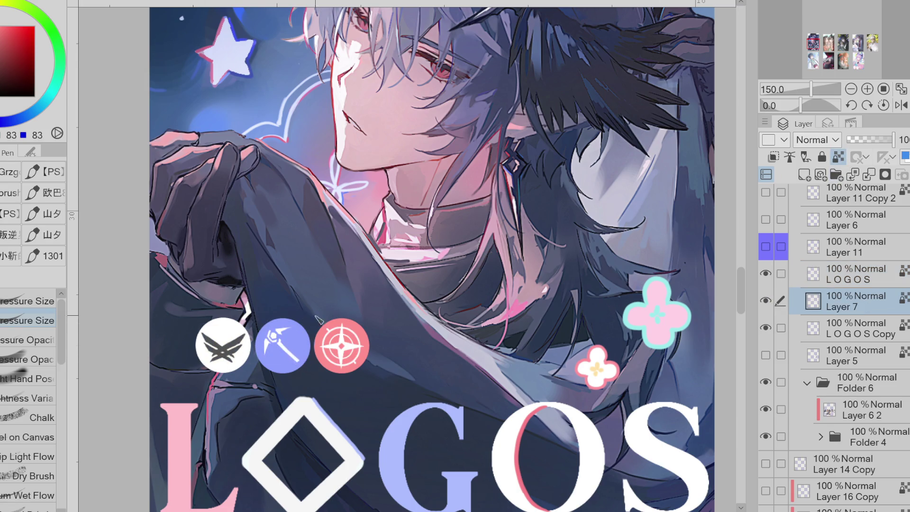
# Select LOGOS Copy, turn off the transparency lock, and undo the pickaxe badge strokes
pyautogui.scroll(1, 338, 328)
pyautogui.click(860, 280)
pyautogui.click(765, 274)
pyautogui.click(765, 274)
pyautogui.click(766, 327)
pyautogui.click(765, 327)
pyautogui.click(842, 328)
pyautogui.click(838, 157)
pyautogui.hotkey('ctrl', 'z')
pyautogui.hotkey('ctrl', 'z')
pyautogui.hotkey('ctrl', 'z')
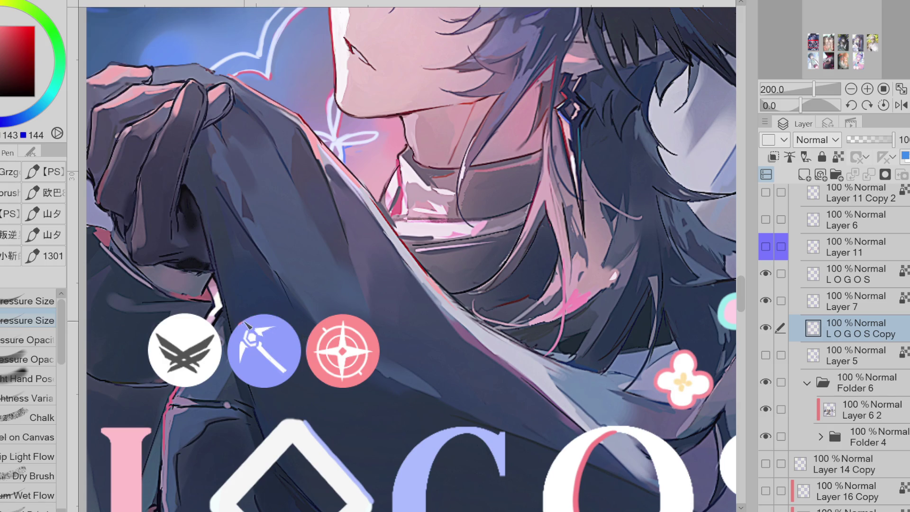
# Try a red accent stroke down the pickaxe badge's right edge, then undo it
pyautogui.hotkey('ctrl', 'z')
pyautogui.hotkey('ctrl', 'z')
pyautogui.moveTo(301, 338); pyautogui.dragTo(286, 381)
pyautogui.hotkey('ctrl', 'z')
pyautogui.moveTo(296, 329)
pyautogui.mouseDown()
pyautogui.moveTo(303, 355)
pyautogui.moveTo(285, 382)
pyautogui.mouseUp()
pyautogui.hotkey('ctrl', 'z')
# Add a pink Border effect of width 1.0 to the badge layer
pyautogui.click(827, 123)
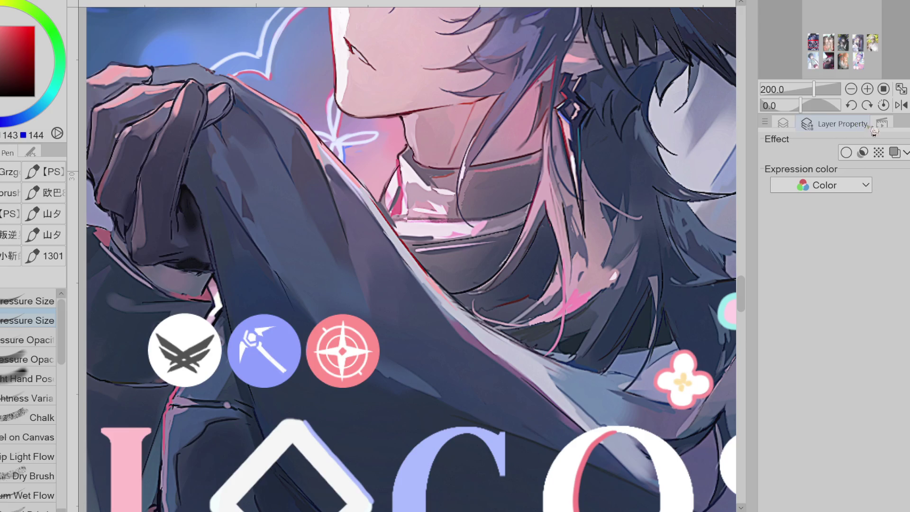
pyautogui.click(845, 152)
pyautogui.click(903, 212)
pyautogui.moveTo(794, 197); pyautogui.dragTo(787, 198)
pyautogui.hotkey('ctrl', '-')
pyautogui.hotkey('ctrl', '-')
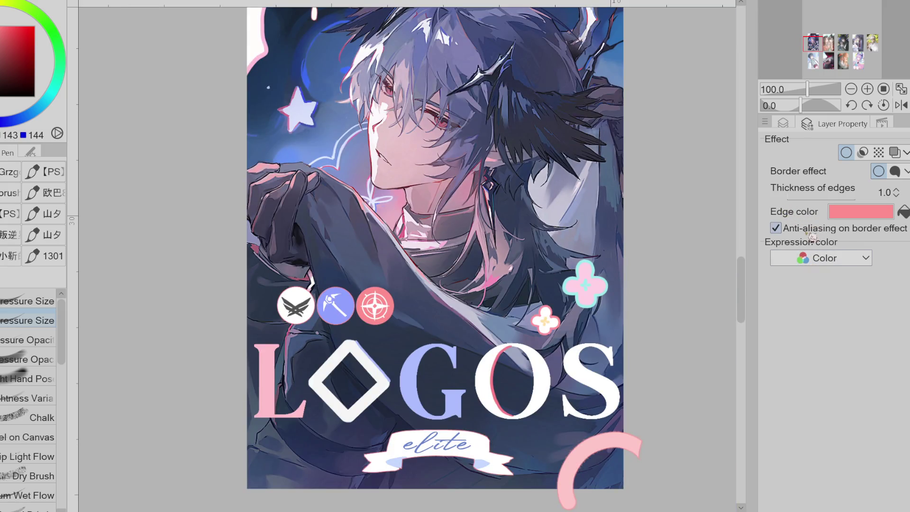
# Remove the Border effect from the badge layer again
pyautogui.click(783, 123)
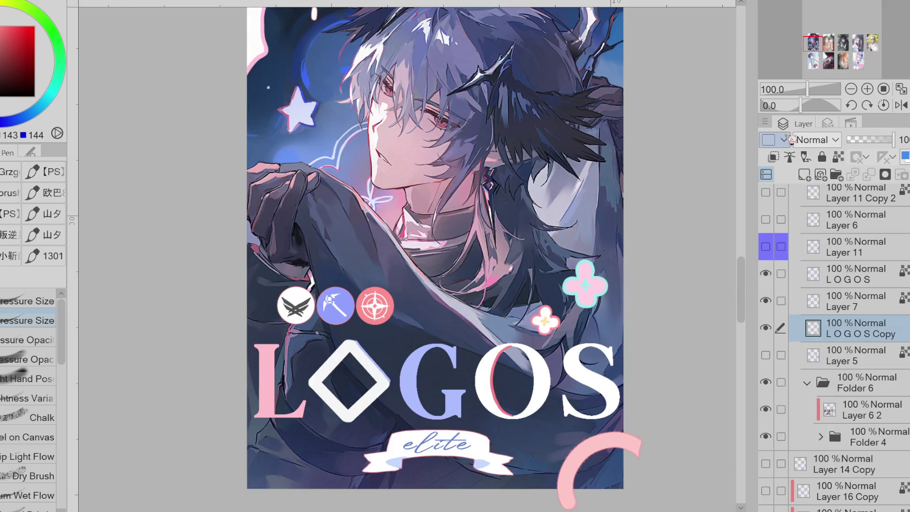
pyautogui.click(834, 126)
pyautogui.click(846, 152)
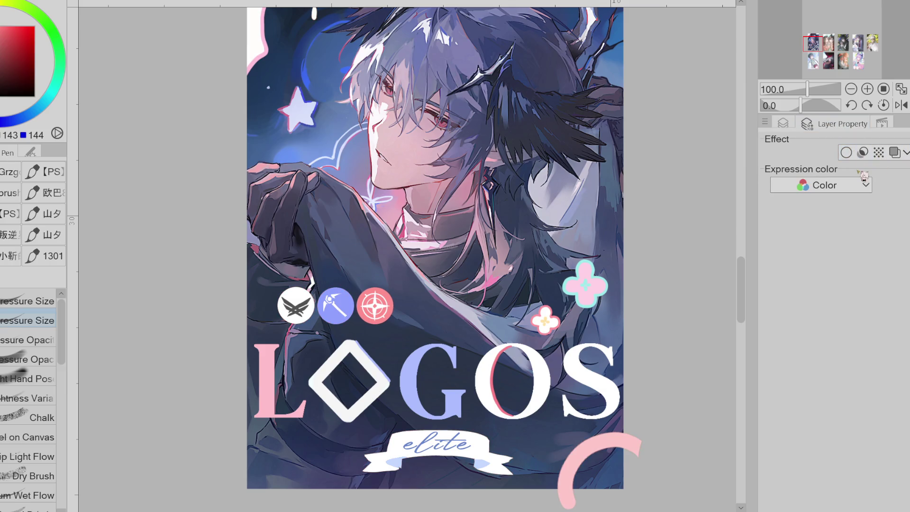
pyautogui.click(783, 123)
pyautogui.hotkey('ctrl', '+')
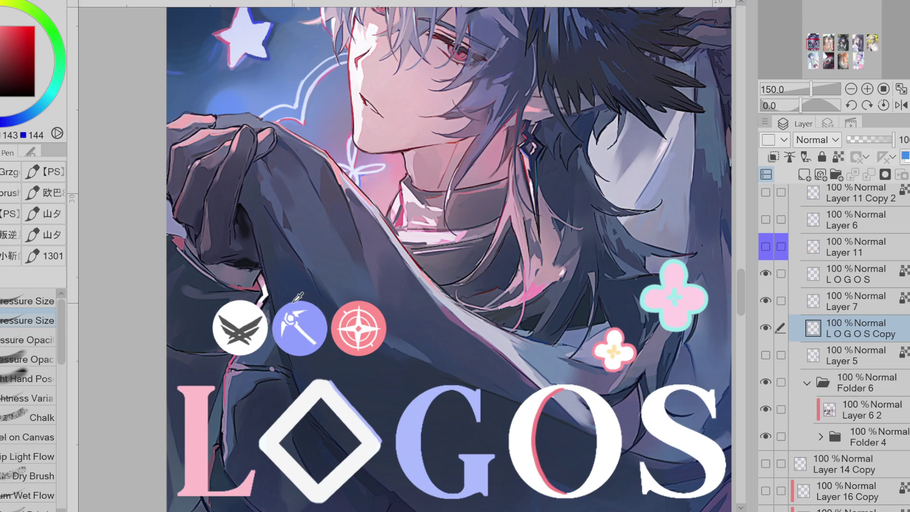
# In mirrored view, paint blue over the pink arc on the pickaxe badge's upper-left rim
pyautogui.moveTo(326, 326)
pyautogui.mouseDown()
pyautogui.moveTo(284, 310)
pyautogui.moveTo(298, 303)
pyautogui.mouseUp()
pyautogui.click(900, 104)
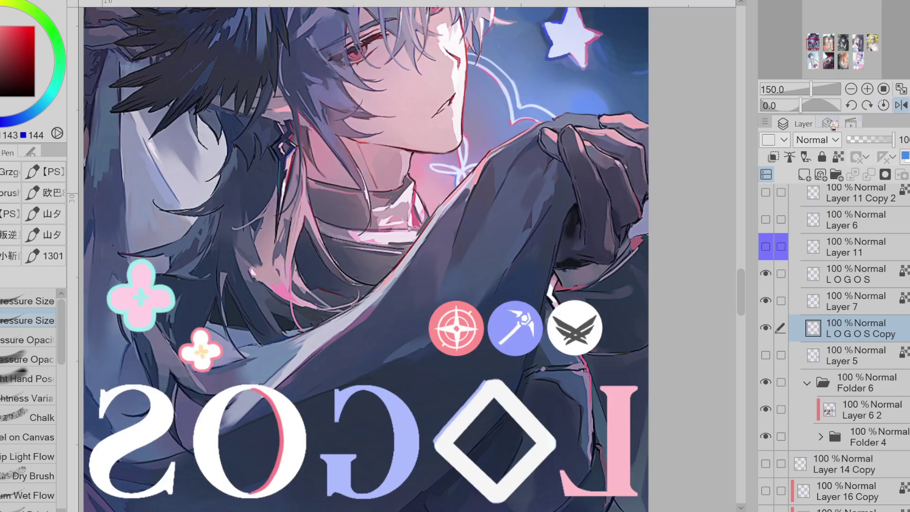
pyautogui.moveTo(493, 320)
pyautogui.mouseDown()
pyautogui.moveTo(492, 337)
pyautogui.moveTo(502, 307)
pyautogui.moveTo(499, 348)
pyautogui.mouseUp()
pyautogui.moveTo(493, 317); pyautogui.dragTo(508, 301)
pyautogui.hotkey('ctrl', 'z')
pyautogui.hotkey('ctrl', 'y')
pyautogui.hotkey('ctrl', 'z')
# Undo the pink arc, unflip the view, and sample the pickaxe badge's blue
pyautogui.click(901, 105)
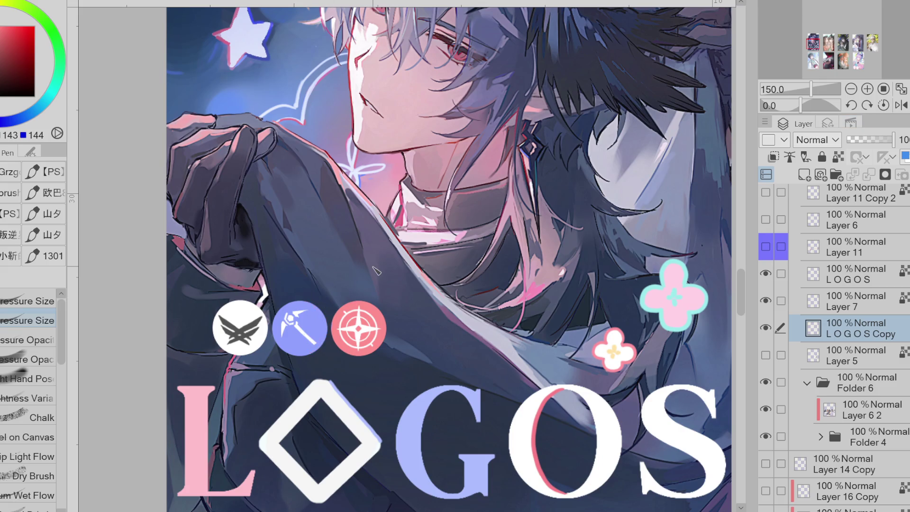
pyautogui.click(900, 105)
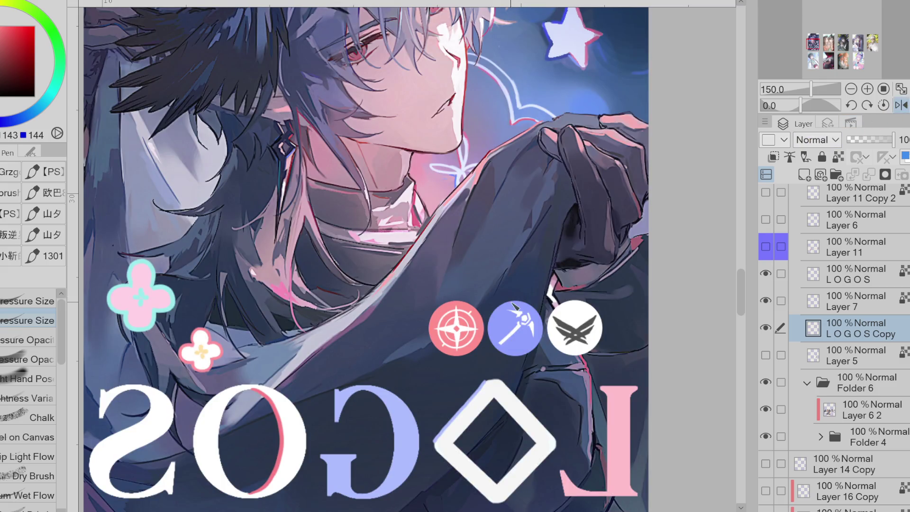
pyautogui.hotkey('ctrl', 'z')
pyautogui.hotkey('ctrl', 'y')
pyautogui.hotkey('ctrl', 'z')
pyautogui.hotkey('ctrl', 'y')
pyautogui.hotkey('ctrl', 'z')
pyautogui.press('h')
pyautogui.keyDown('alt'); pyautogui.click(321, 345); pyautogui.keyUp('alt')
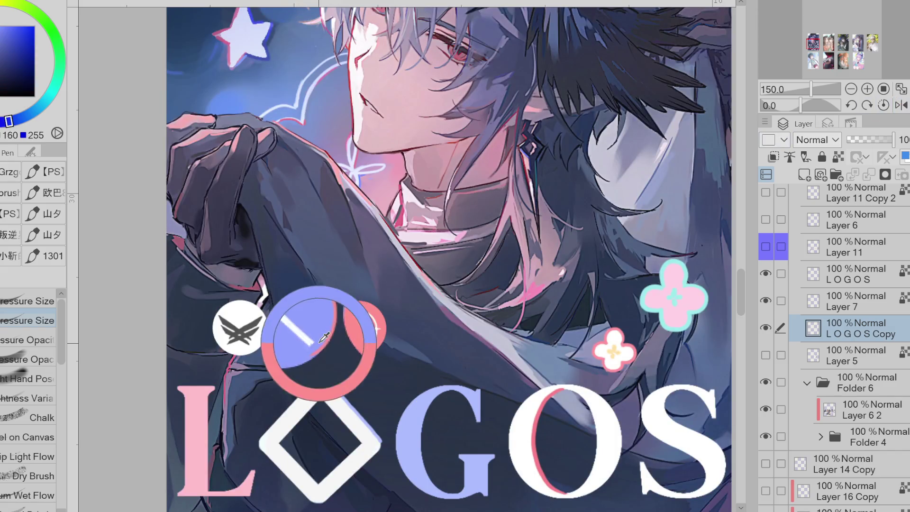
# Hide Layer 11's chibi overlay sketch, select Layer 7, and zoom in on the emblems
pyautogui.keyDown('alt'); pyautogui.click(317, 347); pyautogui.keyUp('alt')
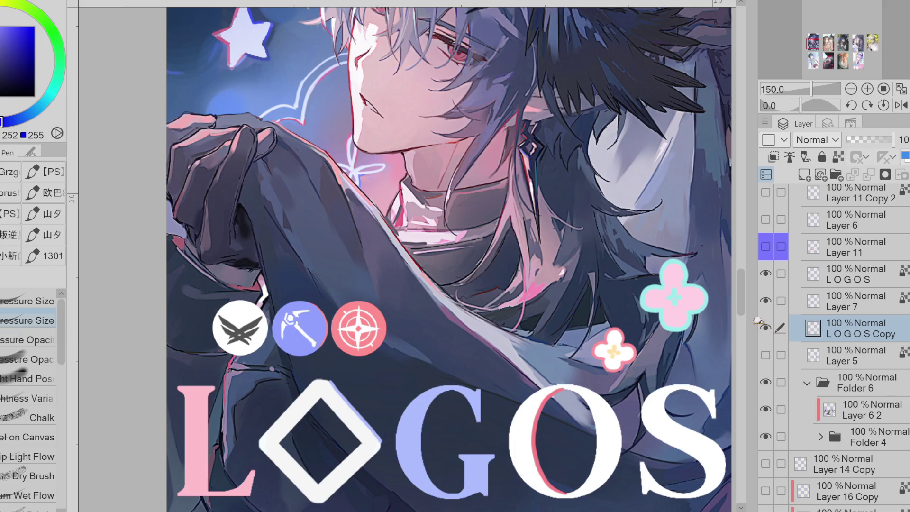
pyautogui.scroll(-4, 309, 384)
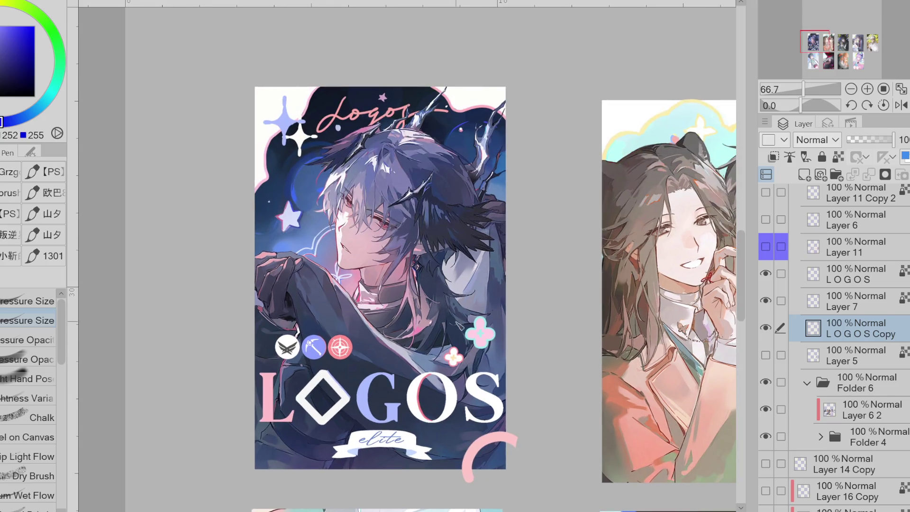
pyautogui.click(777, 253)
pyautogui.click(777, 254)
pyautogui.click(777, 255)
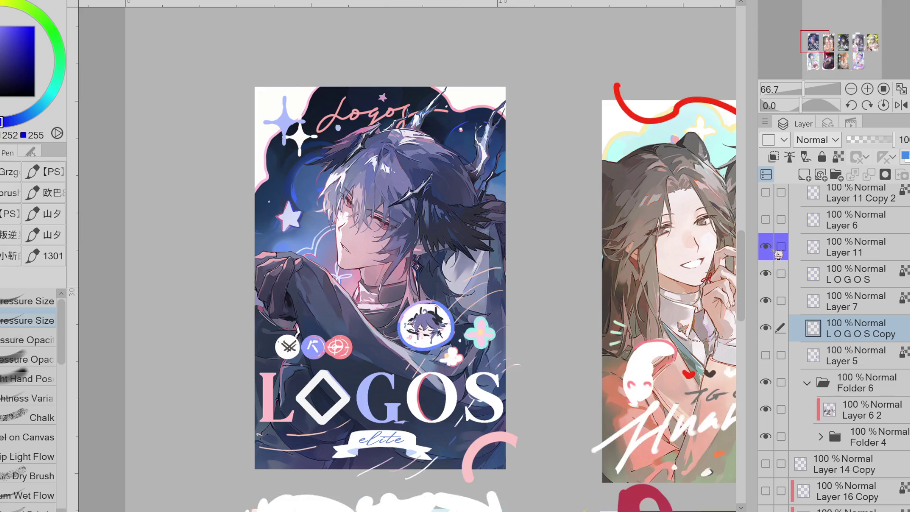
pyautogui.click(777, 255)
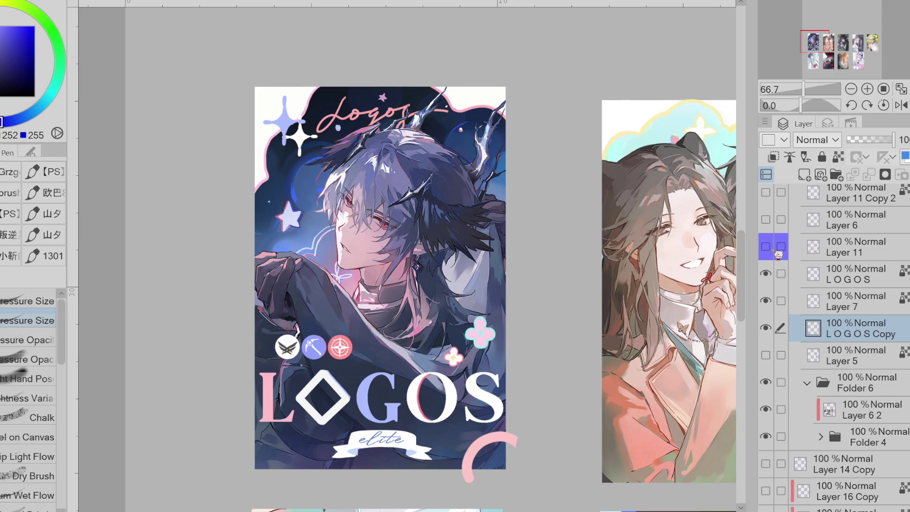
pyautogui.click(846, 301)
pyautogui.scroll(5, 294, 345)
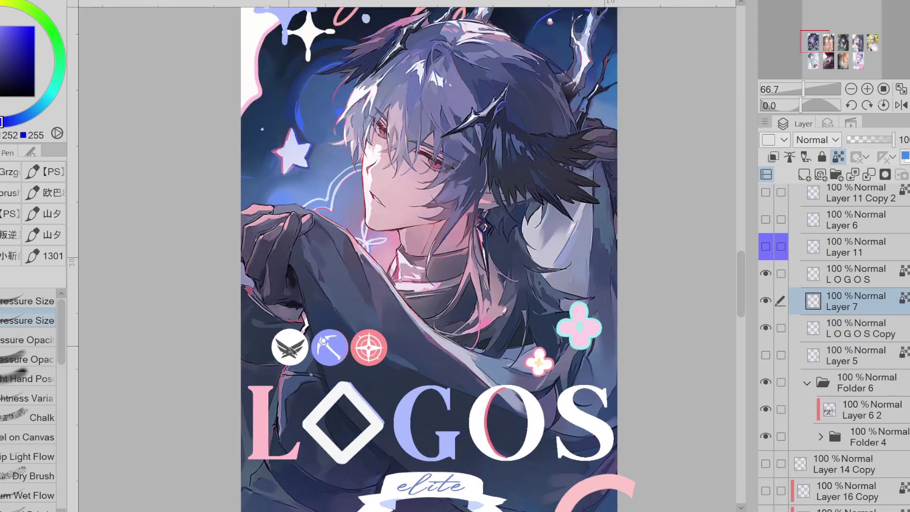
# Merge Layer 7 down into the LOGOS Copy layer
pyautogui.keyDown('alt'); pyautogui.click(312, 338); pyautogui.keyUp('alt')
pyautogui.keyDown('alt'); pyautogui.click(304, 355); pyautogui.keyUp('alt')
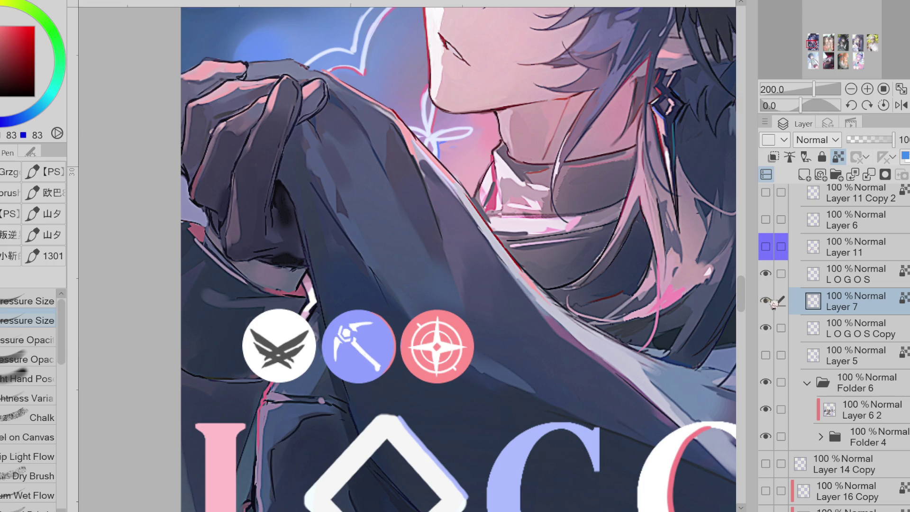
pyautogui.click(765, 327)
pyautogui.click(765, 328)
pyautogui.click(869, 175)
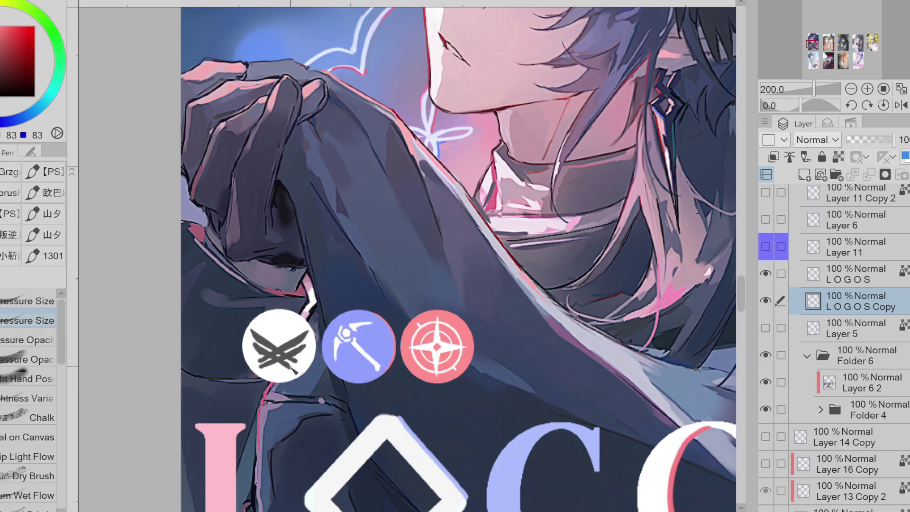
# Sample the compass badge's red and draw red accents along the pickaxe handle and blade
pyautogui.keyDown('alt'); pyautogui.click(261, 363); pyautogui.keyUp('alt')
pyautogui.keyDown('alt'); pyautogui.click(337, 343); pyautogui.keyUp('alt')
pyautogui.keyDown('alt'); pyautogui.click(345, 357); pyautogui.keyUp('alt')
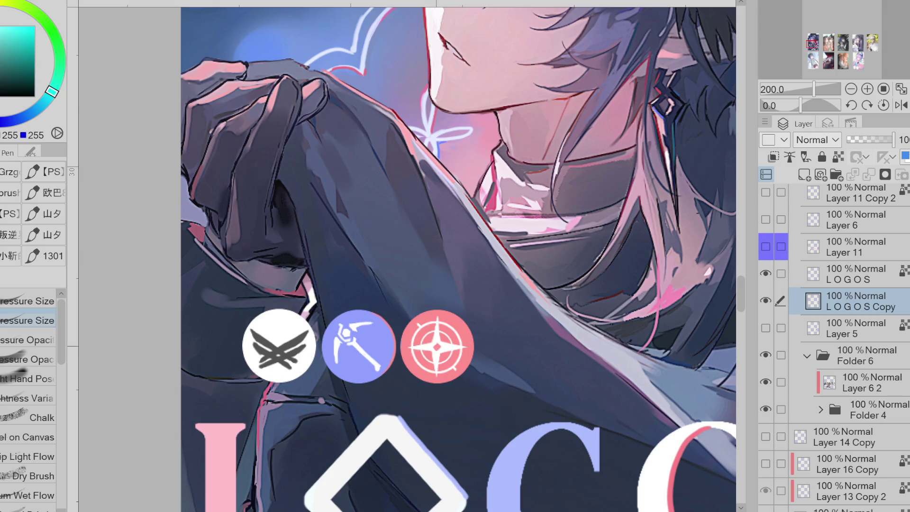
pyautogui.keyDown('alt'); pyautogui.click(436, 348); pyautogui.keyUp('alt')
pyautogui.keyDown('alt'); pyautogui.click(341, 270); pyautogui.keyUp('alt')
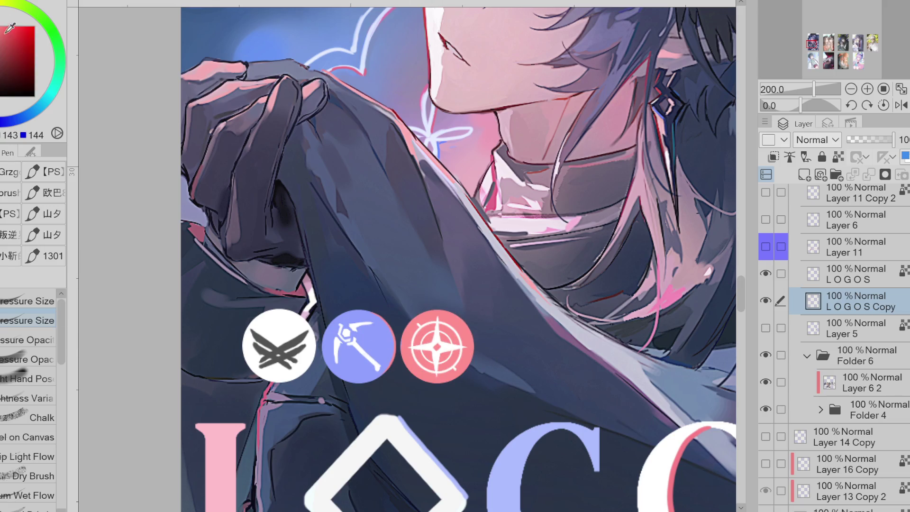
pyautogui.moveTo(347, 330); pyautogui.dragTo(379, 372)
pyautogui.moveTo(346, 347); pyautogui.dragTo(339, 364)
# Add a red upper-right edge and a blue upper-left edge to the wing icon
pyautogui.moveTo(286, 346); pyautogui.dragTo(308, 332)
pyautogui.keyDown('alt'); pyautogui.click(368, 327); pyautogui.keyUp('alt')
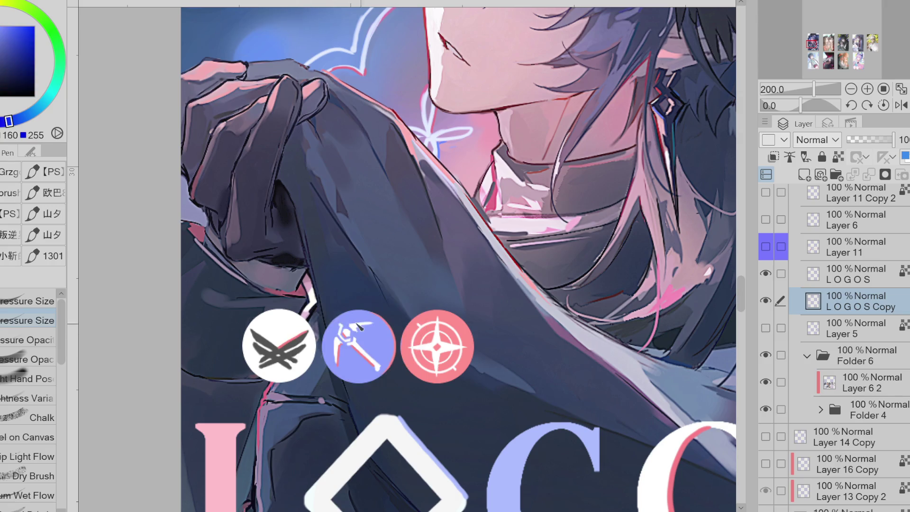
pyautogui.moveTo(253, 333); pyautogui.dragTo(280, 349)
pyautogui.scroll(-1, 239, 289)
pyautogui.scroll(-1, 239, 289)
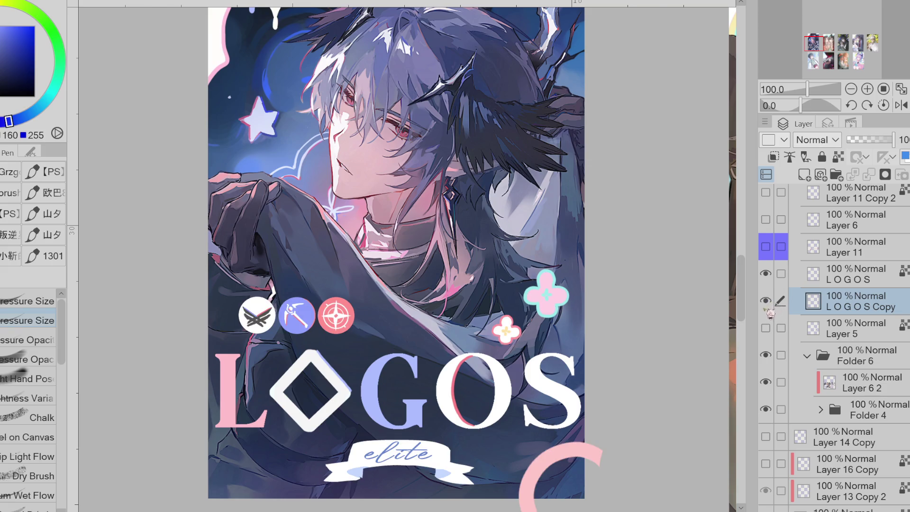
# Merge the LOGOS layer down into LOGOS Copy after comparing both title versions
pyautogui.hotkey('ctrl', '-')
pyautogui.click(768, 275)
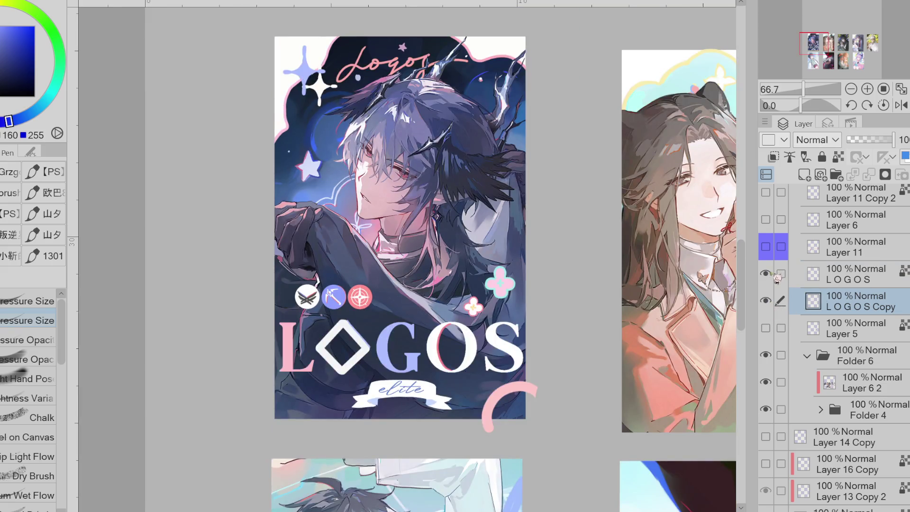
pyautogui.click(768, 275)
pyautogui.click(768, 302)
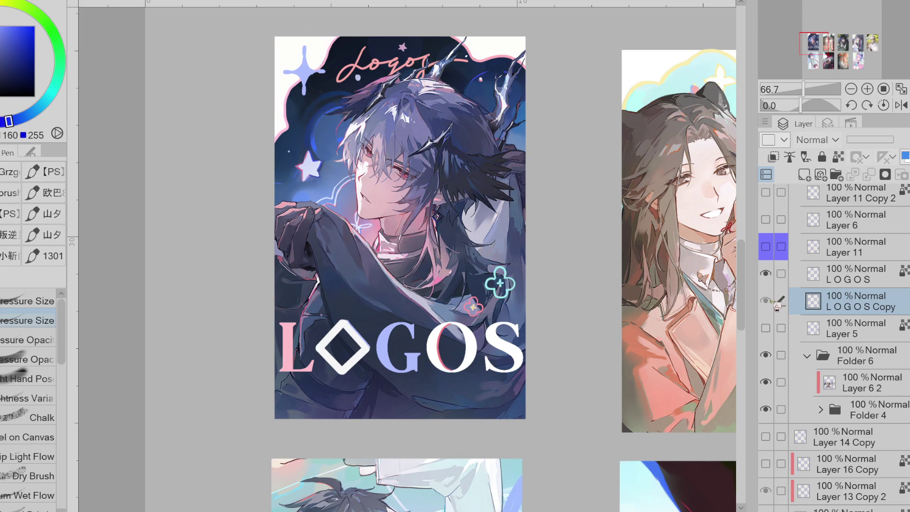
pyautogui.click(766, 301)
pyautogui.click(866, 280)
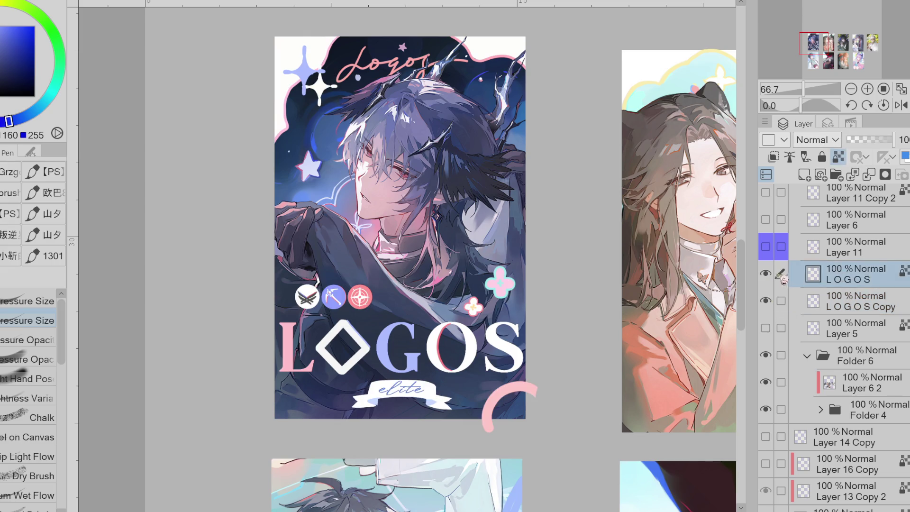
pyautogui.click(766, 274)
pyautogui.click(766, 274)
pyautogui.hotkey('ctrl', 'e')
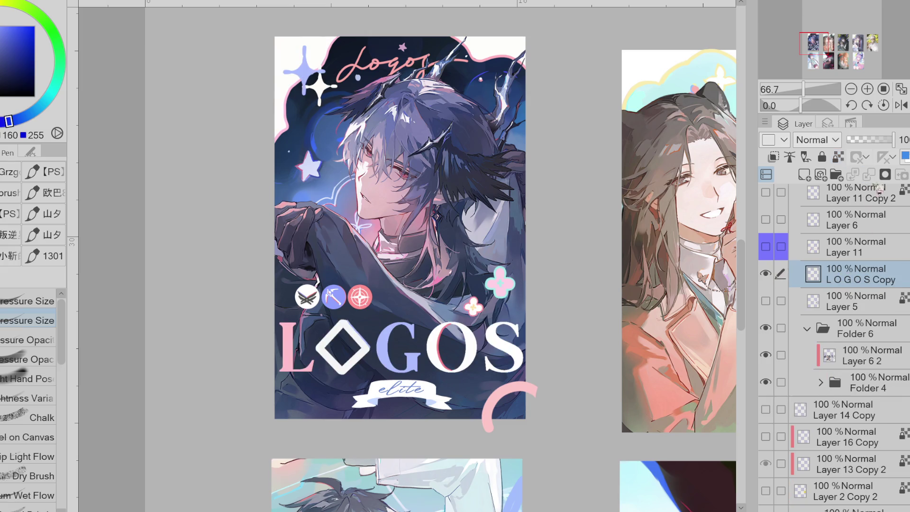
pyautogui.click(766, 275)
pyautogui.click(766, 275)
pyautogui.click(766, 275)
pyautogui.click(766, 274)
# On LOGOS Copy, sample the letters' pink, white and periwinkle blue colours
pyautogui.click(855, 307)
pyautogui.click(871, 283)
pyautogui.keyDown('alt'); pyautogui.click(291, 368); pyautogui.keyUp('alt')
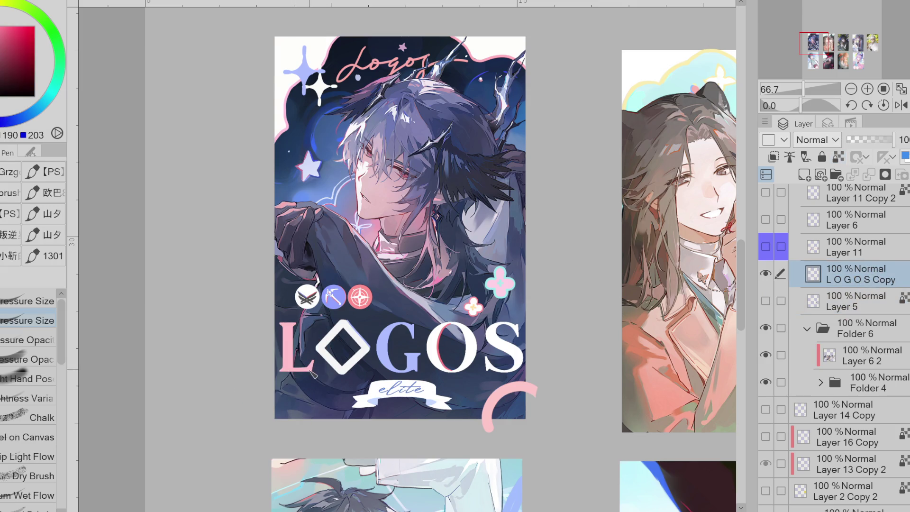
pyautogui.keyDown('alt'); pyautogui.click(516, 366); pyautogui.keyUp('alt')
pyautogui.keyDown('alt'); pyautogui.click(414, 367); pyautogui.keyUp('alt')
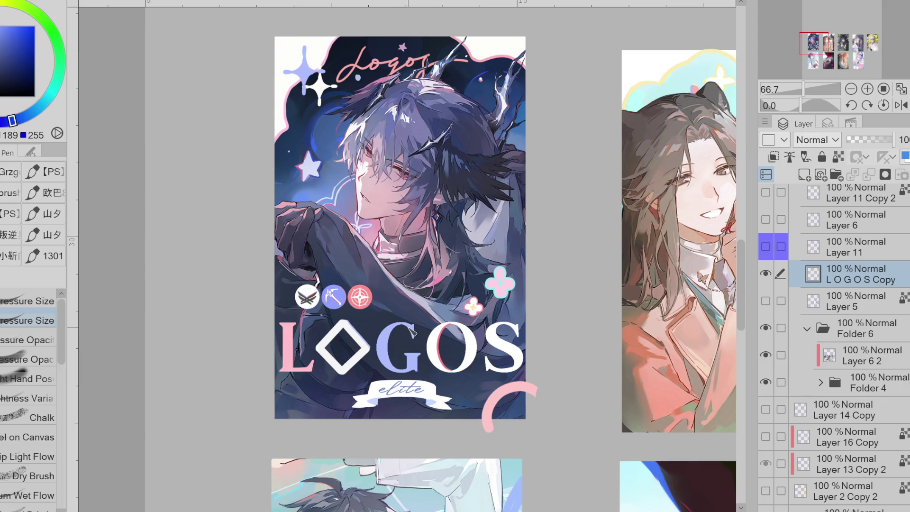
pyautogui.keyDown('alt'); pyautogui.click(504, 322); pyautogui.keyUp('alt')
pyautogui.keyDown('alt'); pyautogui.click(297, 366); pyautogui.keyUp('alt')
# Turn Layer 11's overlay sketch with the chibi badge back on
pyautogui.click(766, 247)
pyautogui.click(766, 246)
pyautogui.click(766, 246)
pyautogui.click(765, 246)
pyautogui.click(766, 246)
pyautogui.click(766, 246)
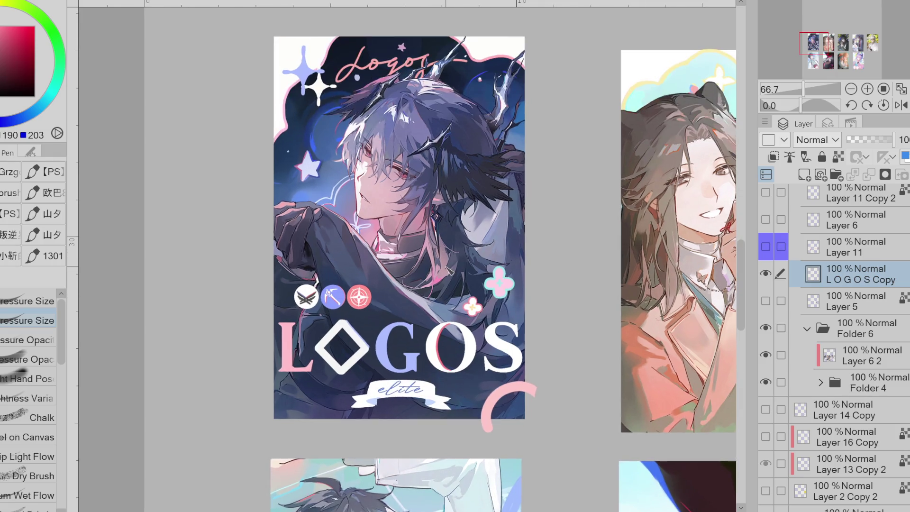
pyautogui.scroll(-2, 426, 285)
pyautogui.scroll(2, 419, 269)
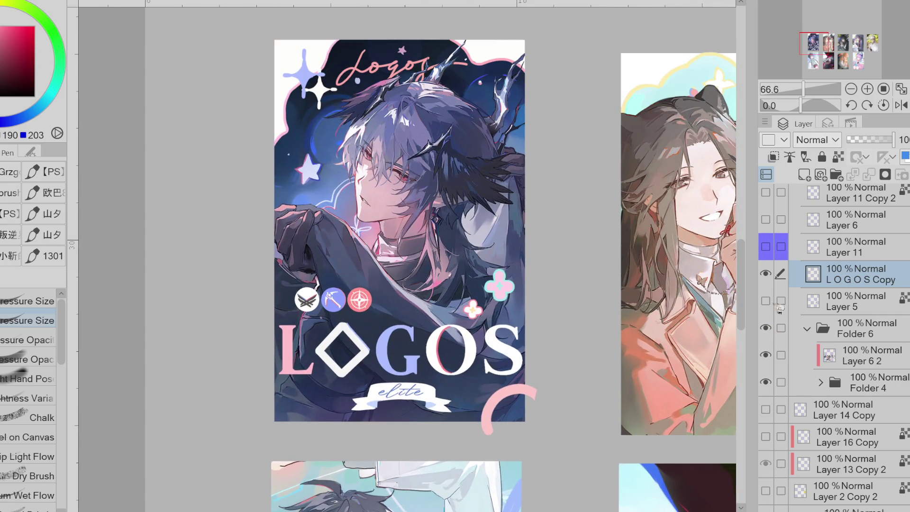
pyautogui.click(774, 253)
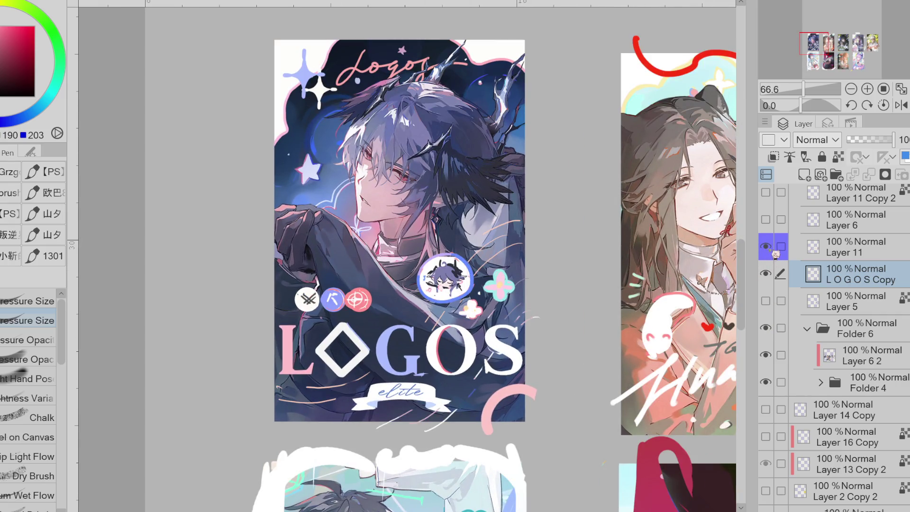
# Toggle the LOGOS Copy title layer to compare and select Layer 11
pyautogui.click(771, 275)
pyautogui.click(771, 275)
pyautogui.click(771, 276)
pyautogui.click(771, 276)
pyautogui.click(772, 277)
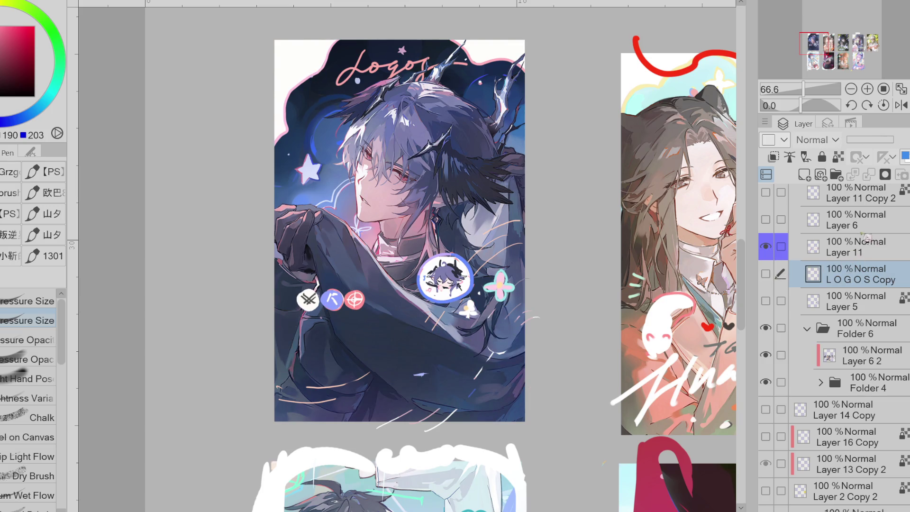
pyautogui.click(867, 249)
pyautogui.click(766, 274)
pyautogui.click(766, 275)
pyautogui.click(766, 274)
pyautogui.click(766, 275)
pyautogui.click(766, 275)
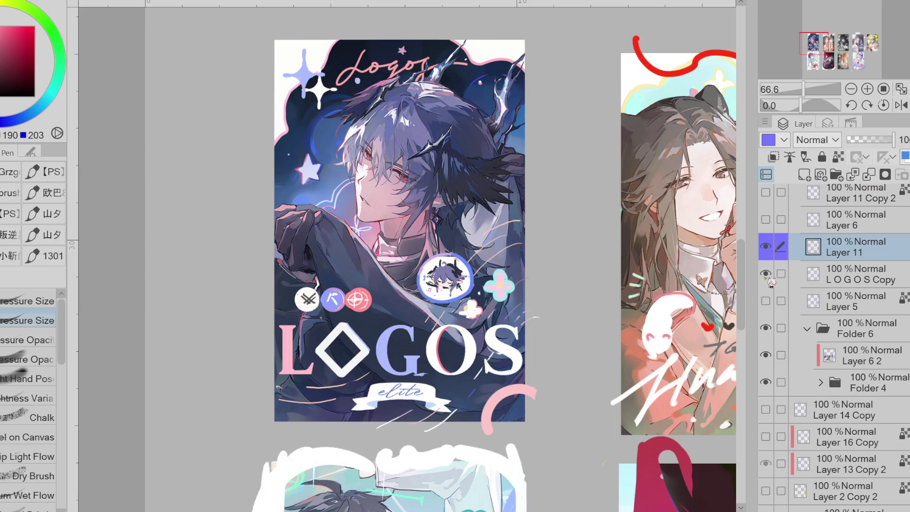
# Lasso the three badges on LOGOS Copy, scale the row slightly narrower, then deselect
pyautogui.click(859, 279)
pyautogui.press('m')
pyautogui.moveTo(349, 268)
pyautogui.mouseDown()
pyautogui.moveTo(336, 315)
pyautogui.moveTo(379, 292)
pyautogui.moveTo(391, 296)
pyautogui.moveTo(377, 322)
pyautogui.moveTo(360, 318)
pyautogui.mouseUp()
pyautogui.hotkey('ctrl', 't')
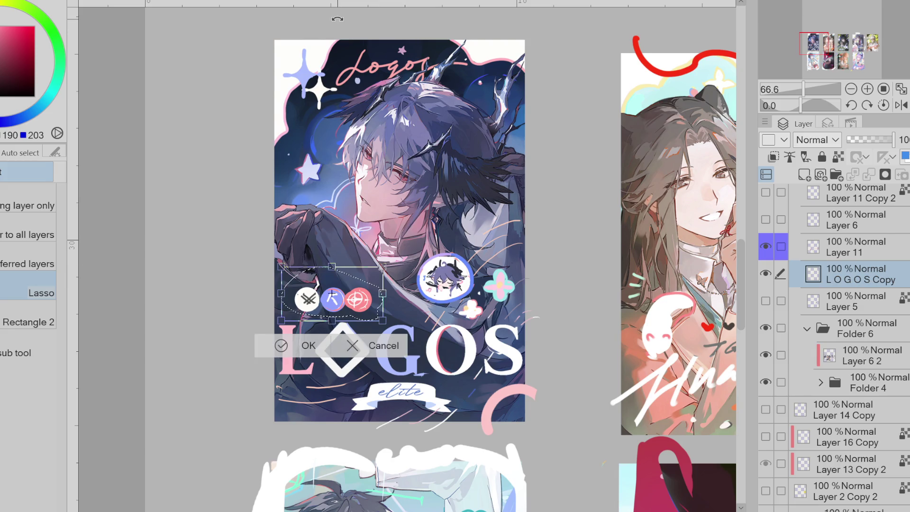
pyautogui.moveTo(377, 294); pyautogui.dragTo(368, 310)
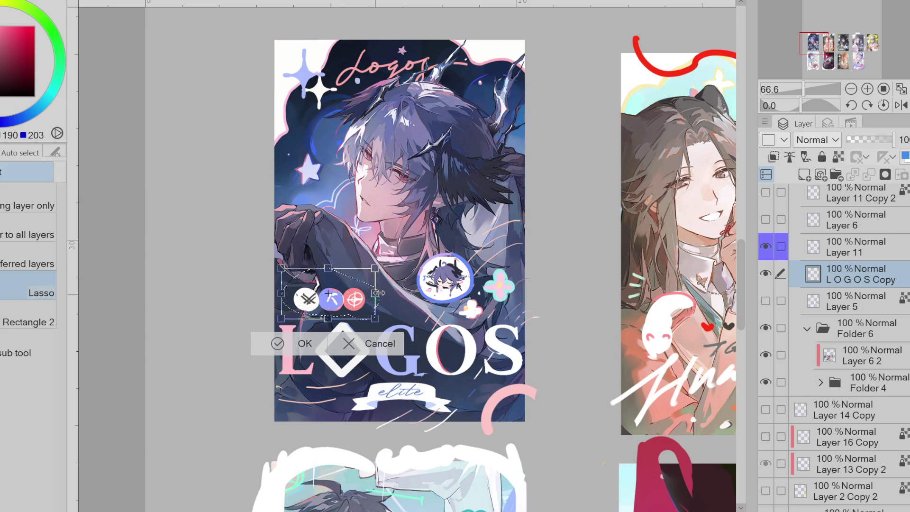
pyautogui.click(306, 344)
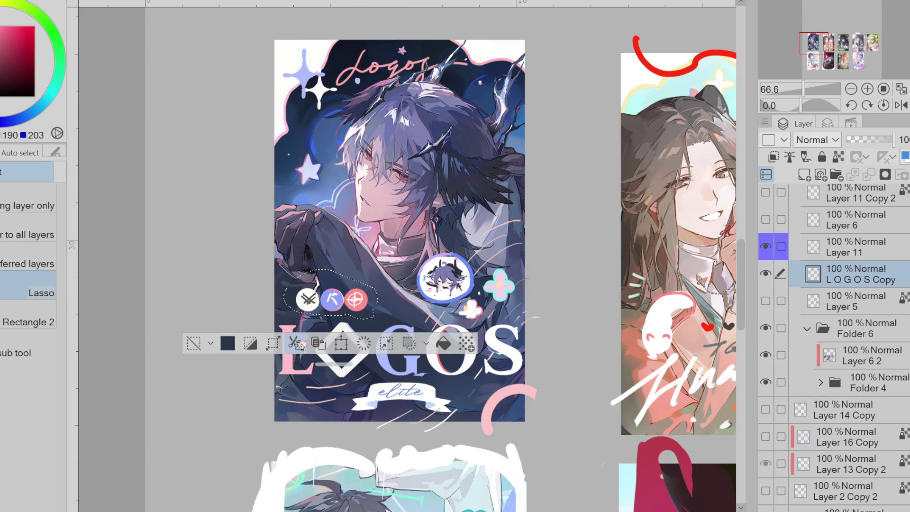
pyautogui.click(192, 343)
pyautogui.click(765, 245)
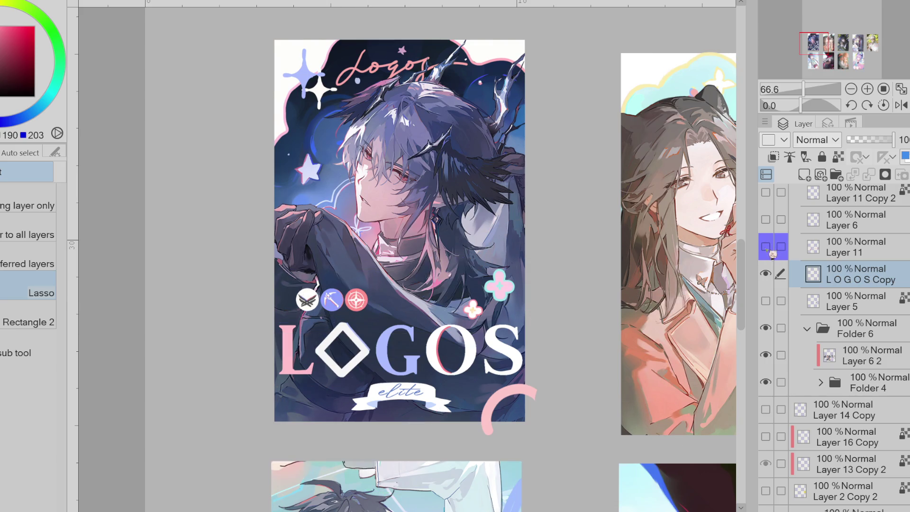
pyautogui.click(765, 246)
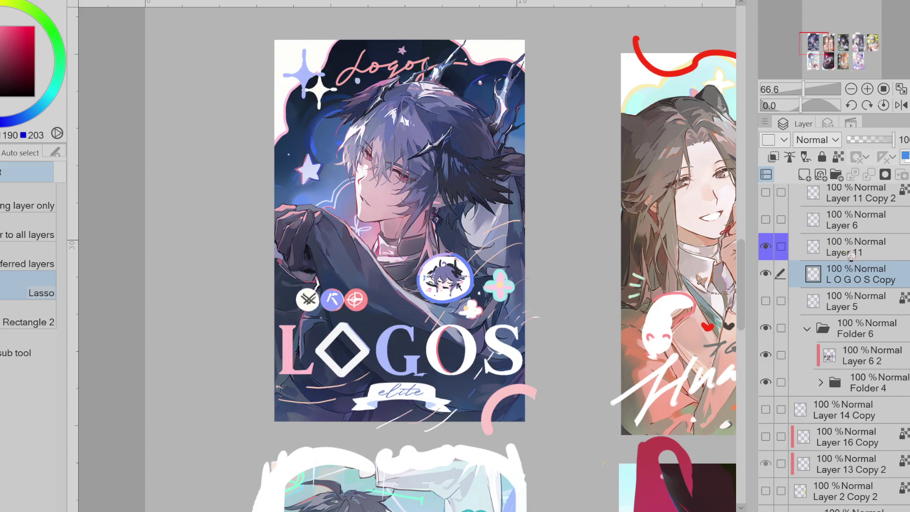
# Hide the LOGOS Copy title, fade Layer 11 to 33% opacity and add a new layer above it
pyautogui.click(765, 273)
pyautogui.click(853, 246)
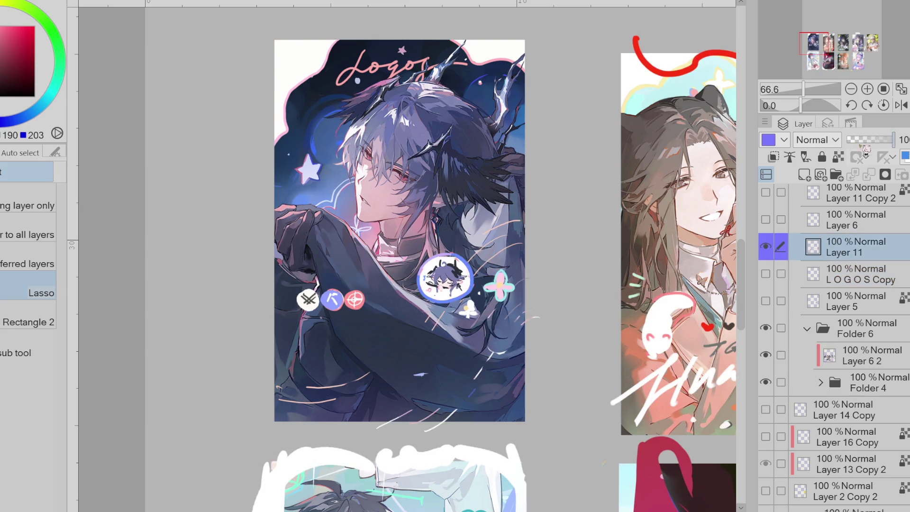
pyautogui.moveTo(892, 139); pyautogui.dragTo(861, 139)
pyautogui.click(803, 174)
# Pick a cyan pen colour and sketch short trial strokes near the chibi's hair
pyautogui.press('p')
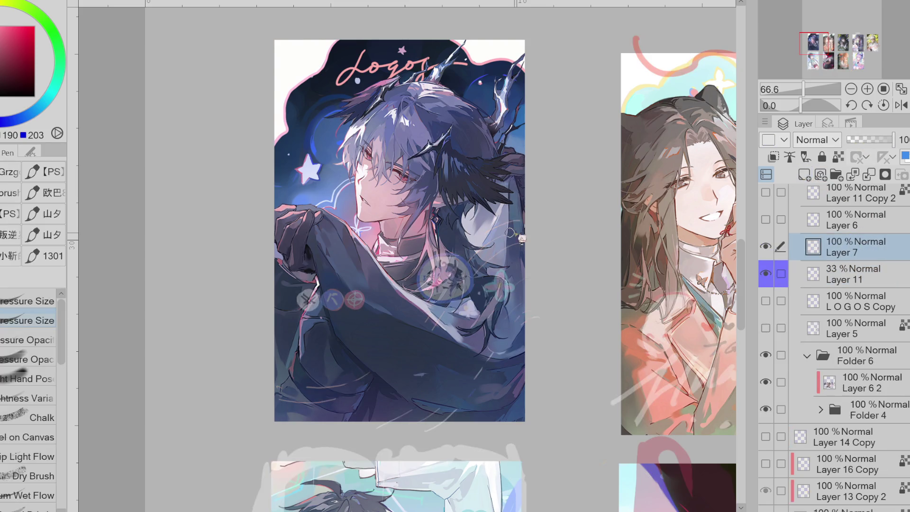
pyautogui.press('x')
pyautogui.click(45, 103)
pyautogui.moveTo(518, 225); pyautogui.dragTo(466, 248)
pyautogui.hotkey('ctrl', 'z')
pyautogui.moveTo(524, 219); pyautogui.dragTo(476, 245)
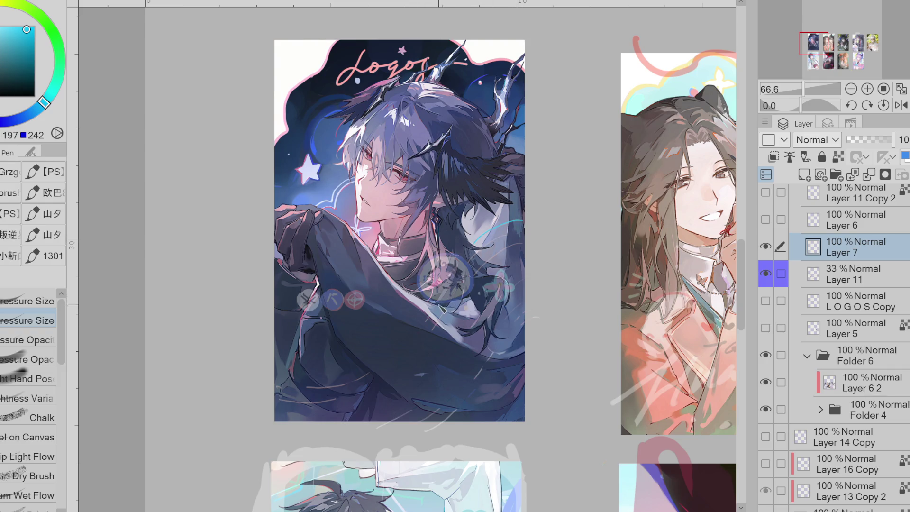
pyautogui.moveTo(426, 325); pyautogui.dragTo(435, 308)
# Draw curved cyan motion lines across the hair and try a long line to the poster edge
pyautogui.moveTo(511, 239); pyautogui.dragTo(466, 275)
pyautogui.moveTo(526, 247)
pyautogui.mouseDown()
pyautogui.moveTo(455, 298)
pyautogui.moveTo(433, 334)
pyautogui.mouseUp()
pyautogui.moveTo(521, 282); pyautogui.dragTo(389, 420)
pyautogui.hotkey('ctrl', 'z')
pyautogui.moveTo(521, 282); pyautogui.dragTo(389, 422)
pyautogui.hotkey('ctrl', 'z')
# Retry the long cyan line past the poster edge several times, undoing each attempt
pyautogui.moveTo(528, 284)
pyautogui.mouseDown()
pyautogui.moveTo(389, 421)
pyautogui.moveTo(445, 374)
pyautogui.mouseUp()
pyautogui.hotkey('ctrl', 'z')
pyautogui.hotkey('ctrl', 'z')
pyautogui.moveTo(530, 284); pyautogui.dragTo(437, 374)
pyautogui.hotkey('ctrl', 'z')
pyautogui.moveTo(534, 278); pyautogui.dragTo(375, 431)
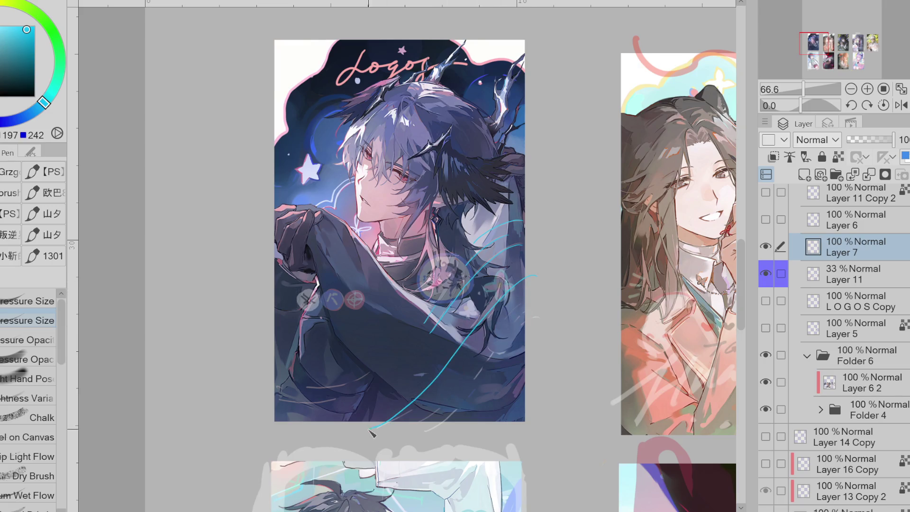
pyautogui.moveTo(538, 302); pyautogui.dragTo(382, 426)
pyautogui.hotkey('ctrl', 'z')
pyautogui.hotkey('ctrl', 'z')
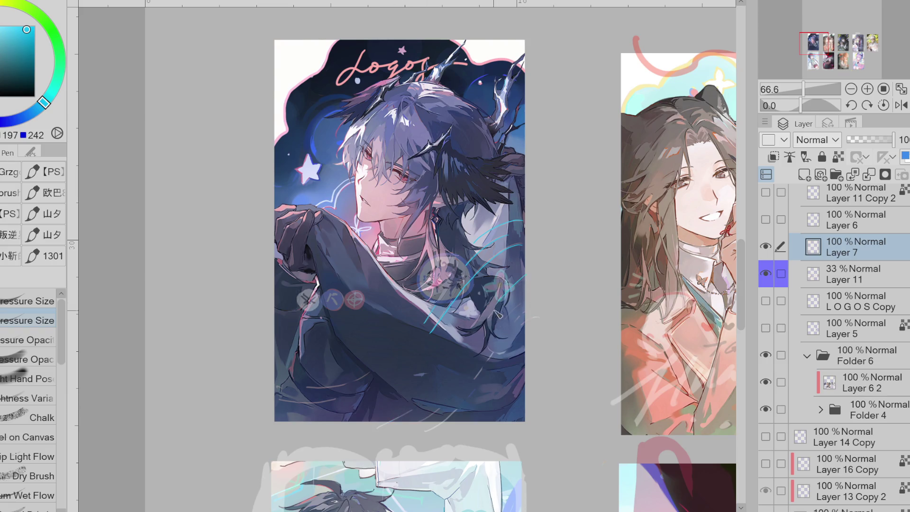
# Hide Folder 6's illustrations, raise Layer 11 to 61% opacity and switch to Layer 7
pyautogui.click(766, 362)
pyautogui.click(848, 277)
pyautogui.click(875, 139)
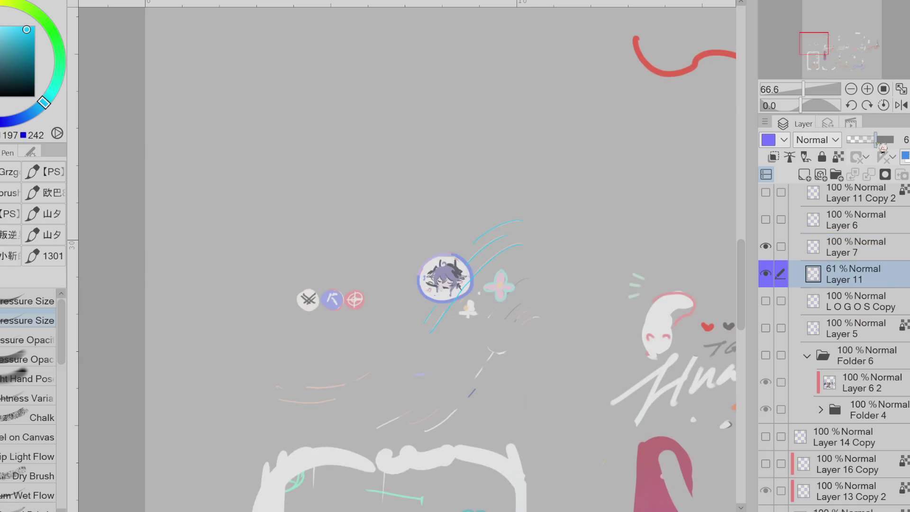
pyautogui.click(884, 255)
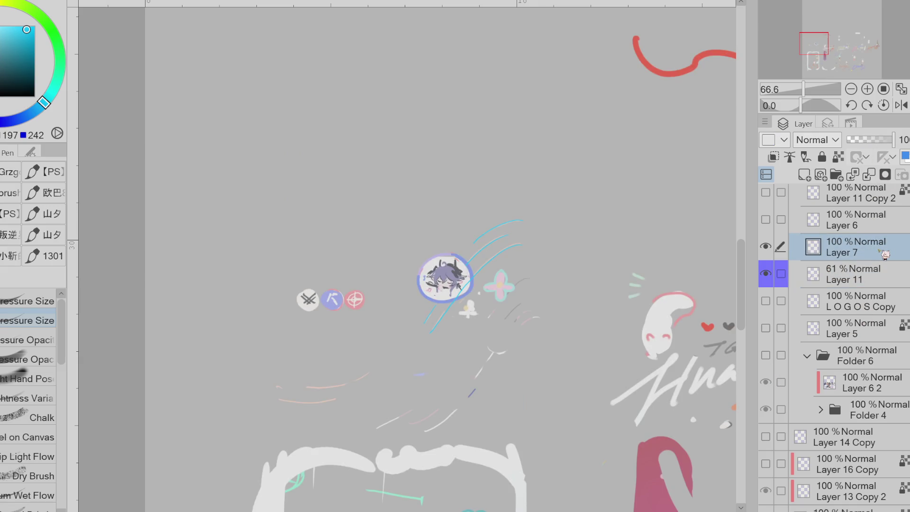
# Draw six cyan speed lines running down-left past the badge, plus a curving stroke lower left
pyautogui.moveTo(498, 311)
pyautogui.mouseDown()
pyautogui.moveTo(423, 405)
pyautogui.moveTo(378, 428)
pyautogui.mouseUp()
pyautogui.moveTo(530, 307); pyautogui.dragTo(408, 430)
pyautogui.moveTo(534, 310); pyautogui.dragTo(472, 395)
pyautogui.moveTo(543, 313); pyautogui.dragTo(428, 432)
pyautogui.moveTo(543, 316); pyautogui.dragTo(425, 435)
pyautogui.moveTo(492, 388); pyautogui.dragTo(447, 430)
pyautogui.moveTo(284, 398)
pyautogui.mouseDown()
pyautogui.moveTo(294, 404)
pyautogui.moveTo(415, 352)
pyautogui.moveTo(278, 389)
pyautogui.mouseUp()
# Hide and then re-show the sketch layer to check the speed lines on their own
pyautogui.press('e')
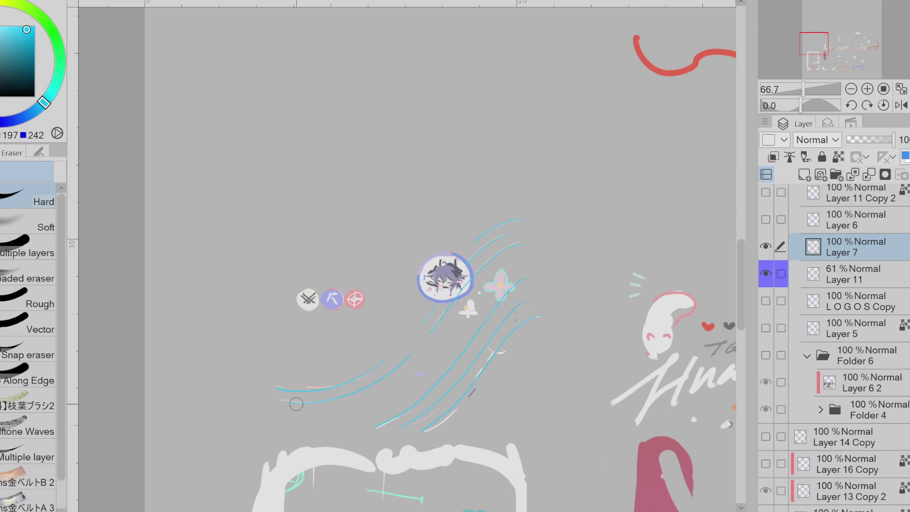
pyautogui.press('p')
pyautogui.click(775, 275)
pyautogui.click(775, 275)
pyautogui.click(776, 275)
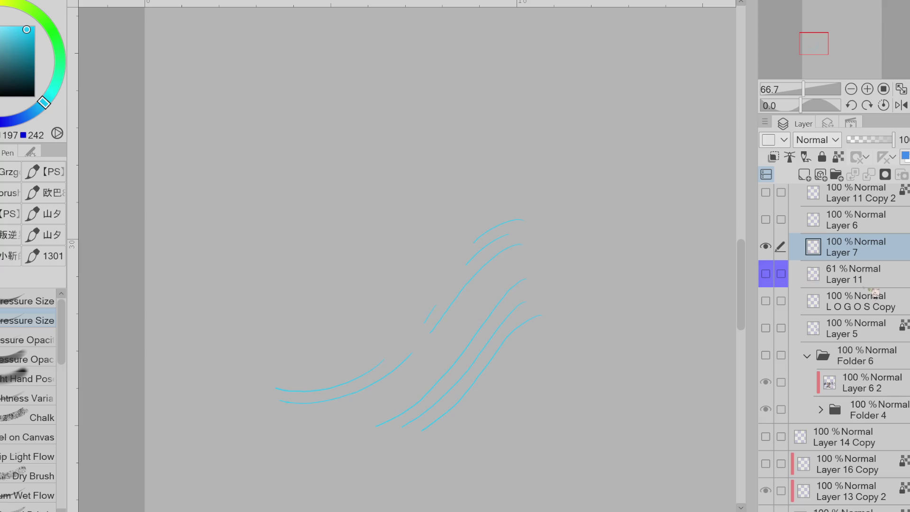
pyautogui.click(787, 277)
pyautogui.click(767, 283)
pyautogui.click(890, 139)
pyautogui.scroll(3, 491, 251)
# Lock Layer 7's transparency and repaint the cyan speed lines peach sampled from the artwork
pyautogui.keyDown('alt'); pyautogui.click(488, 249); pyautogui.keyUp('alt')
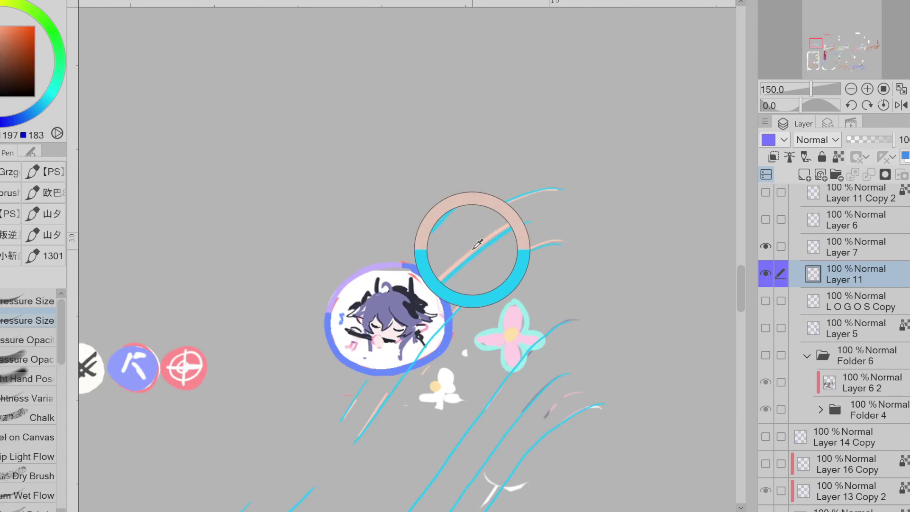
pyautogui.click(848, 247)
pyautogui.click(837, 157)
pyautogui.moveTo(477, 213)
pyautogui.mouseDown()
pyautogui.moveTo(370, 426)
pyautogui.moveTo(540, 374)
pyautogui.moveTo(474, 473)
pyautogui.moveTo(606, 372)
pyautogui.mouseUp()
pyautogui.keyDown('alt'); pyautogui.click(765, 247); pyautogui.keyUp('alt')
pyautogui.keyDown('alt'); pyautogui.click(765, 246); pyautogui.keyUp('alt')
# Repaint one speed line lavender and another pink, sampling each colour from the canvas
pyautogui.click(765, 247)
pyautogui.keyDown('alt'); pyautogui.click(559, 322); pyautogui.keyUp('alt')
pyautogui.click(765, 247)
pyautogui.moveTo(571, 326); pyautogui.dragTo(462, 441)
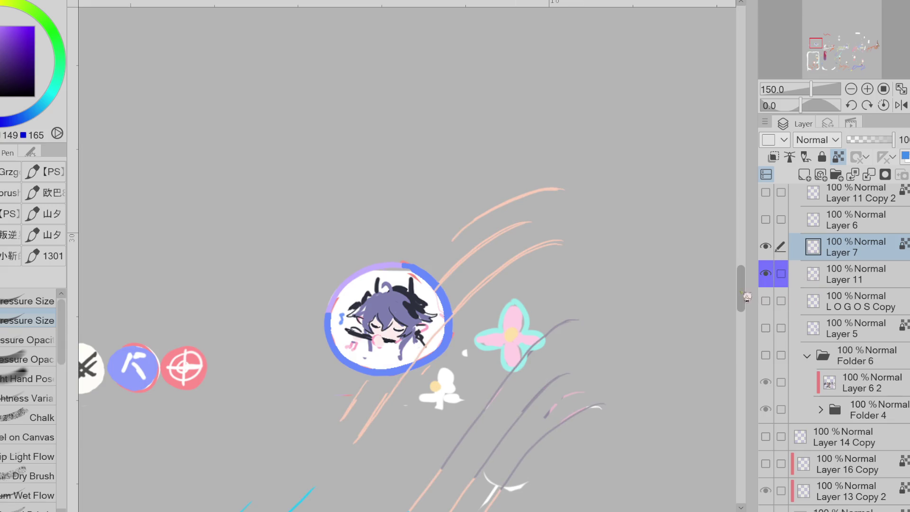
pyautogui.moveTo(740, 287); pyautogui.dragTo(741, 311)
pyautogui.keyDown('alt'); pyautogui.click(573, 169); pyautogui.keyUp('alt')
pyautogui.moveTo(598, 163); pyautogui.dragTo(517, 242)
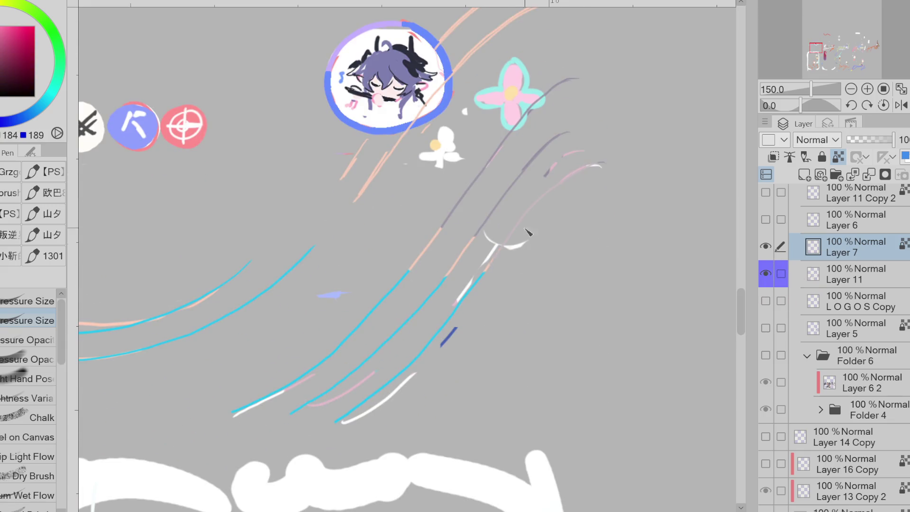
# Paint the remaining cyan segments white and pink using colours sampled from the artwork
pyautogui.keyDown('alt'); pyautogui.click(410, 375); pyautogui.keyUp('alt')
pyautogui.moveTo(390, 382); pyautogui.dragTo(408, 368)
pyautogui.keyDown('alt'); pyautogui.click(349, 377); pyautogui.keyUp('alt')
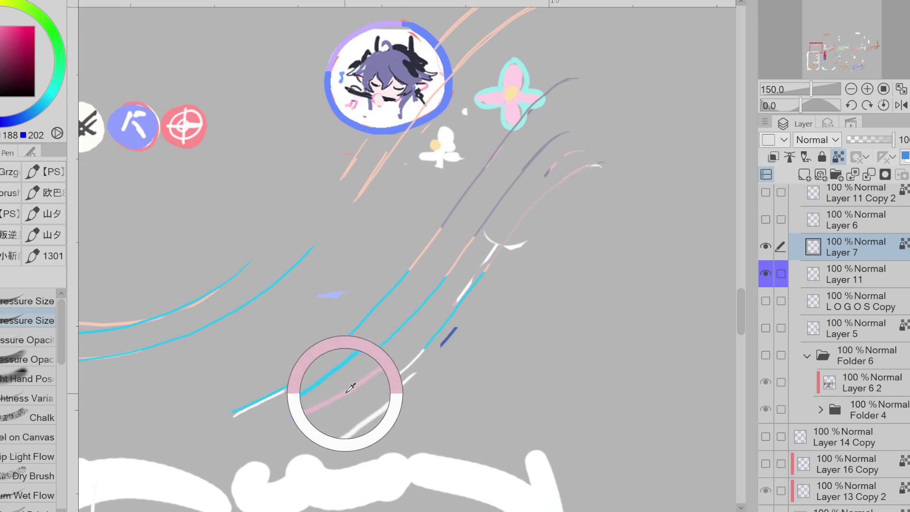
pyautogui.moveTo(349, 380); pyautogui.dragTo(362, 357)
pyautogui.keyDown('alt'); pyautogui.click(492, 260); pyautogui.keyUp('alt')
pyautogui.moveTo(476, 280); pyautogui.dragTo(449, 317)
pyautogui.keyDown('alt'); pyautogui.click(473, 284); pyautogui.keyUp('alt')
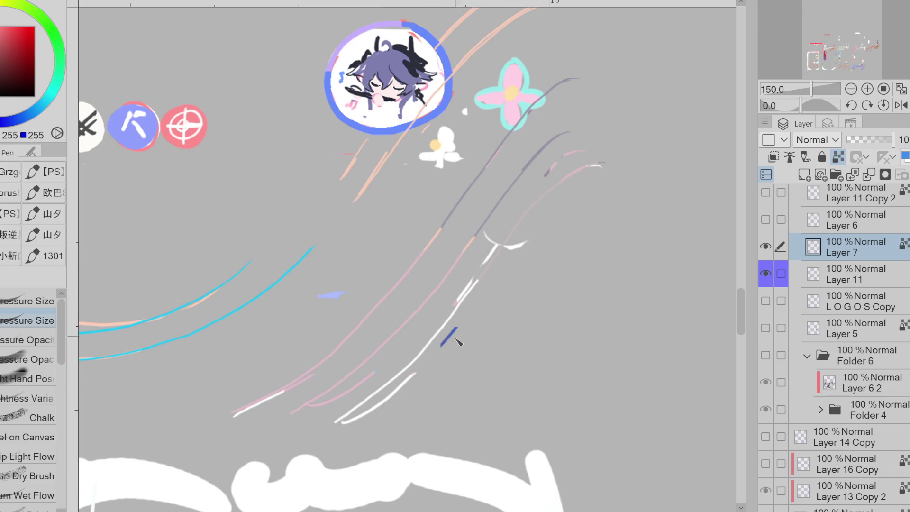
# Undo the last stroke, hide the sketch layer and show the LOGOS title artwork
pyautogui.scroll(-2, 316, 317)
pyautogui.keyDown('alt'); pyautogui.click(185, 322); pyautogui.keyUp('alt')
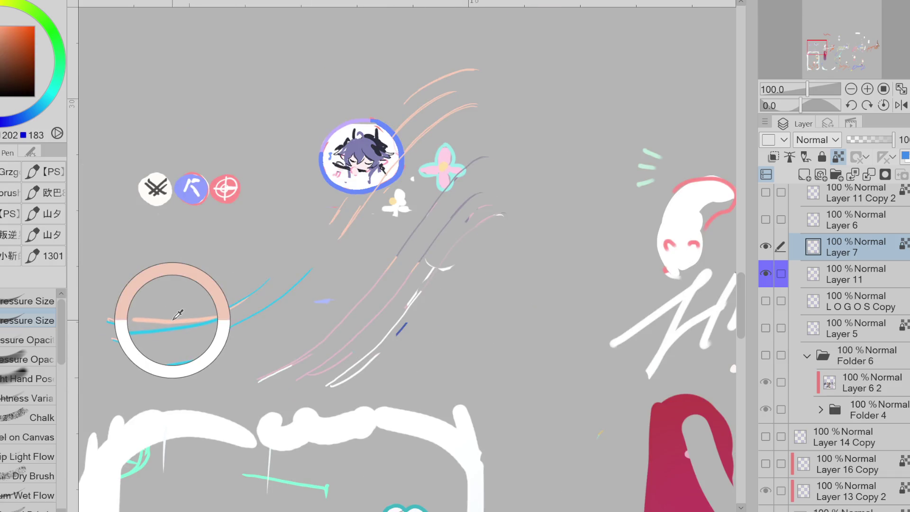
pyautogui.hotkey('ctrl', 'z')
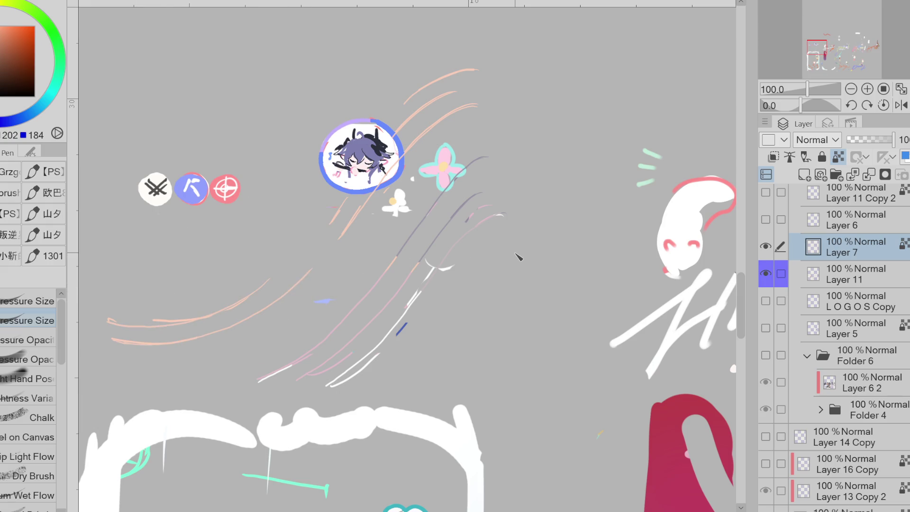
pyautogui.click(765, 273)
pyautogui.click(765, 301)
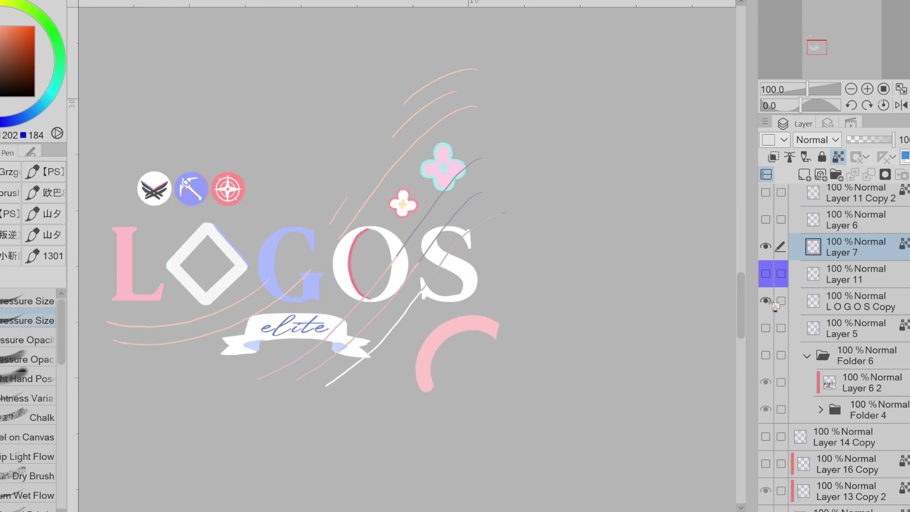
# Move Layer 7 below the LOGOS title and show the background illustration
pyautogui.moveTo(843, 247); pyautogui.dragTo(848, 313)
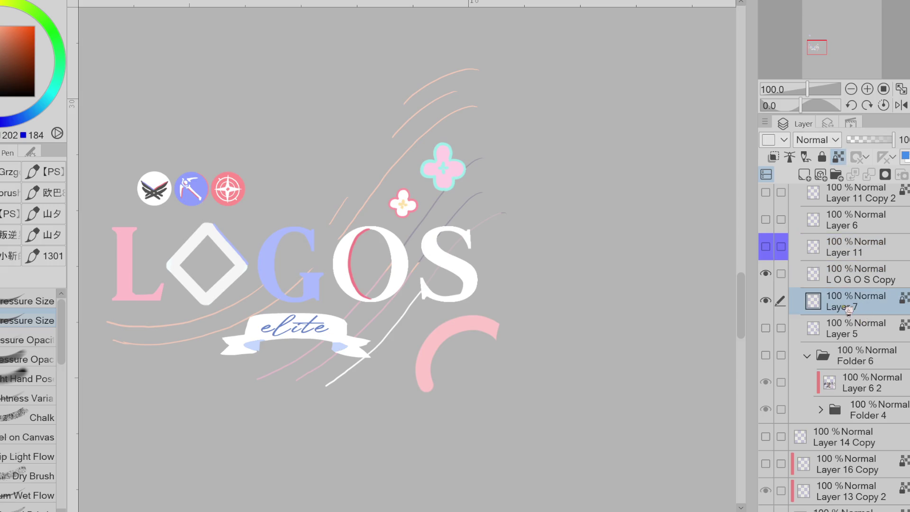
pyautogui.press('e')
pyautogui.click(765, 355)
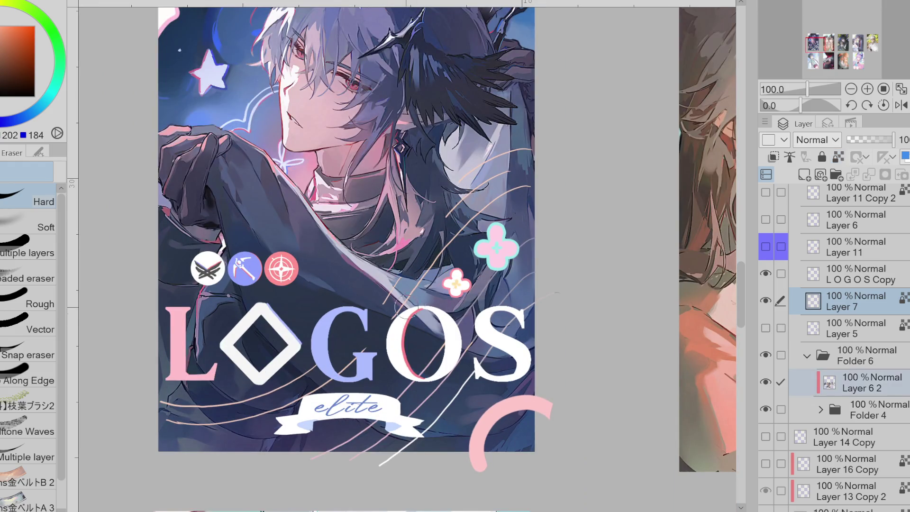
# Erase stray strokes crossing the G and S, below the ribbon, and on the hair strand
pyautogui.moveTo(356, 350)
pyautogui.mouseDown()
pyautogui.moveTo(308, 381)
pyautogui.moveTo(284, 415)
pyautogui.mouseUp()
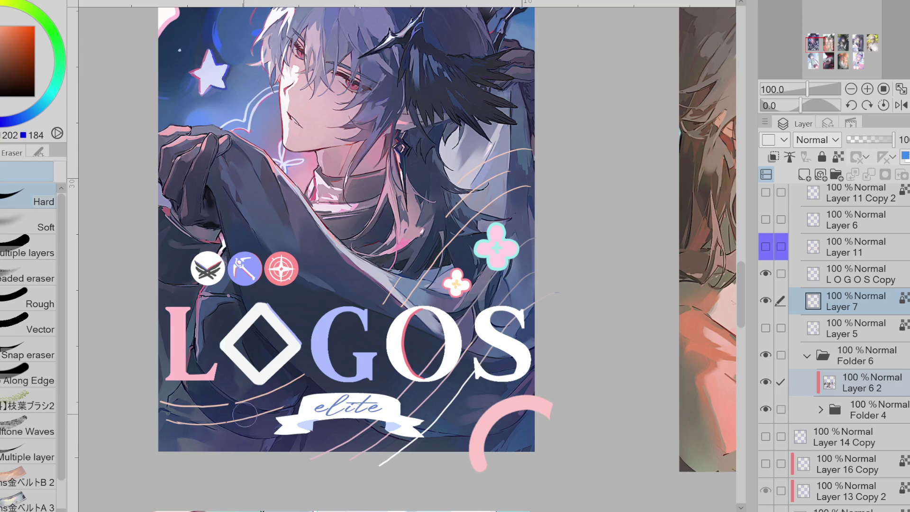
pyautogui.press('p')
pyautogui.press('e')
pyautogui.moveTo(494, 348)
pyautogui.mouseDown()
pyautogui.moveTo(486, 326)
pyautogui.moveTo(514, 326)
pyautogui.moveTo(454, 327)
pyautogui.moveTo(459, 367)
pyautogui.mouseUp()
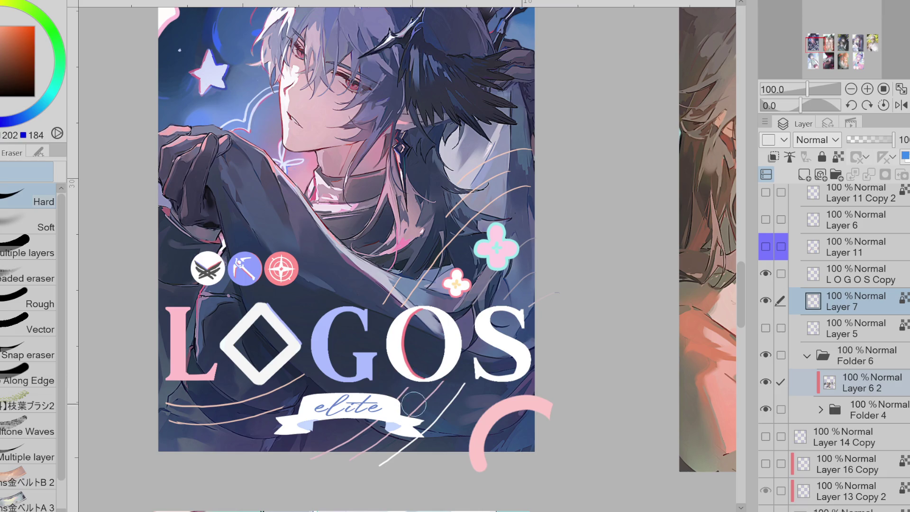
pyautogui.moveTo(421, 428); pyautogui.dragTo(392, 452)
pyautogui.press('p')
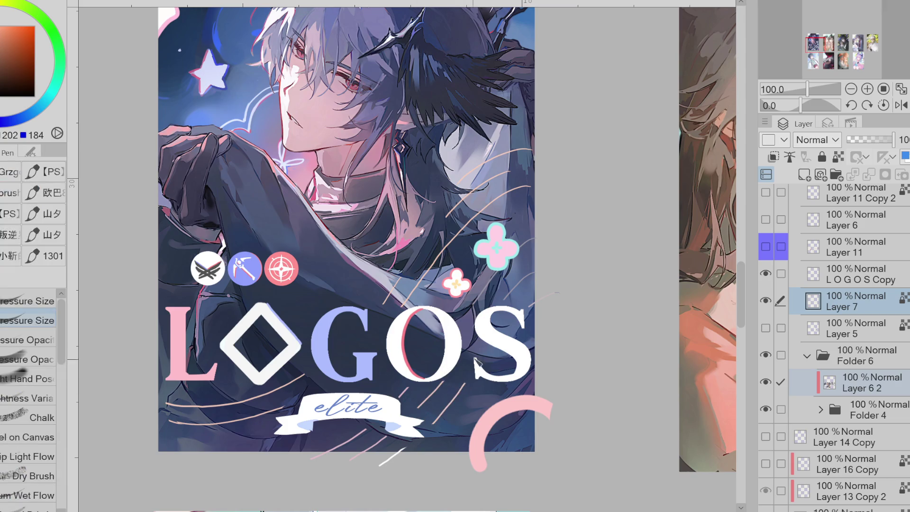
pyautogui.press('e')
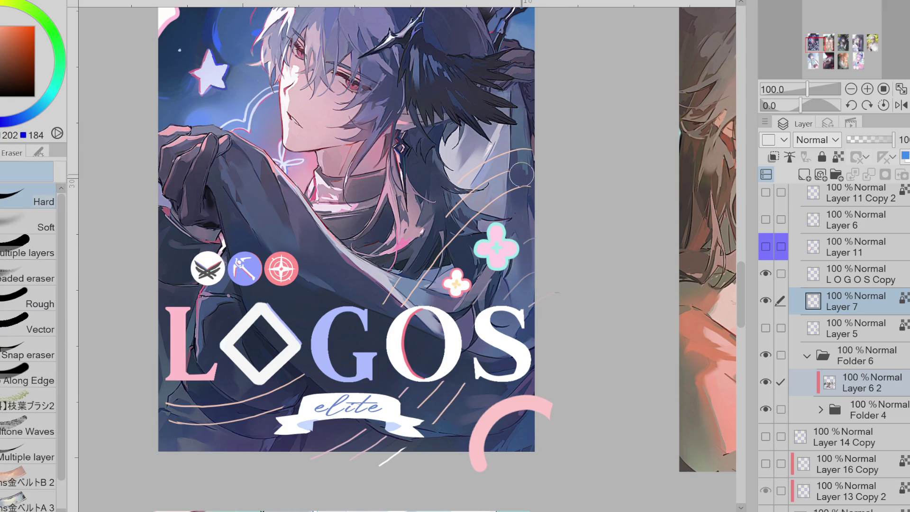
pyautogui.moveTo(521, 170)
pyautogui.mouseDown()
pyautogui.moveTo(490, 181)
pyautogui.moveTo(523, 173)
pyautogui.mouseUp()
pyautogui.press('p')
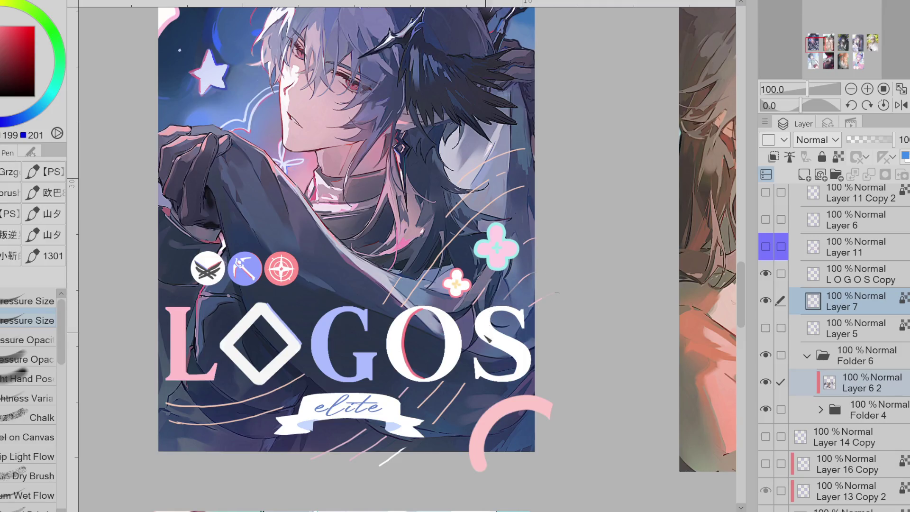
pyautogui.keyDown('alt'); pyautogui.click(505, 383); pyautogui.keyUp('alt')
pyautogui.click(766, 246)
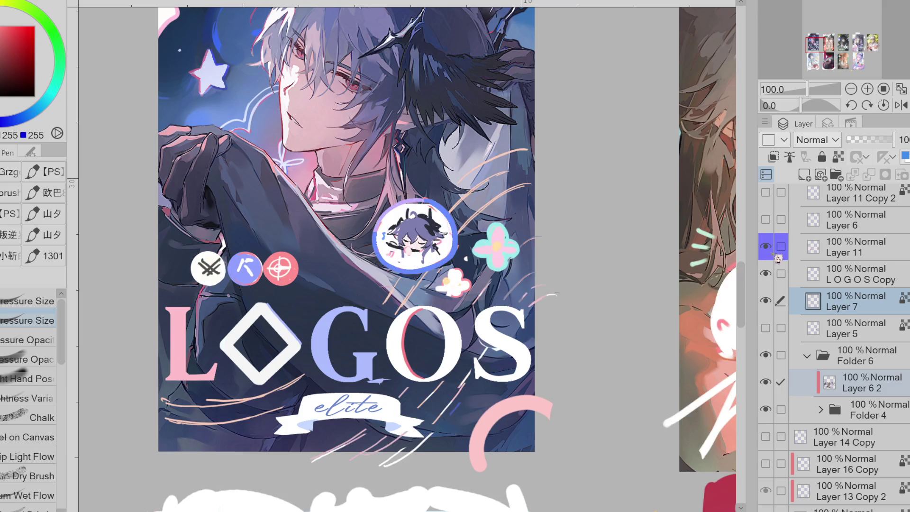
pyautogui.keyDown('alt'); pyautogui.click(457, 407); pyautogui.keyUp('alt')
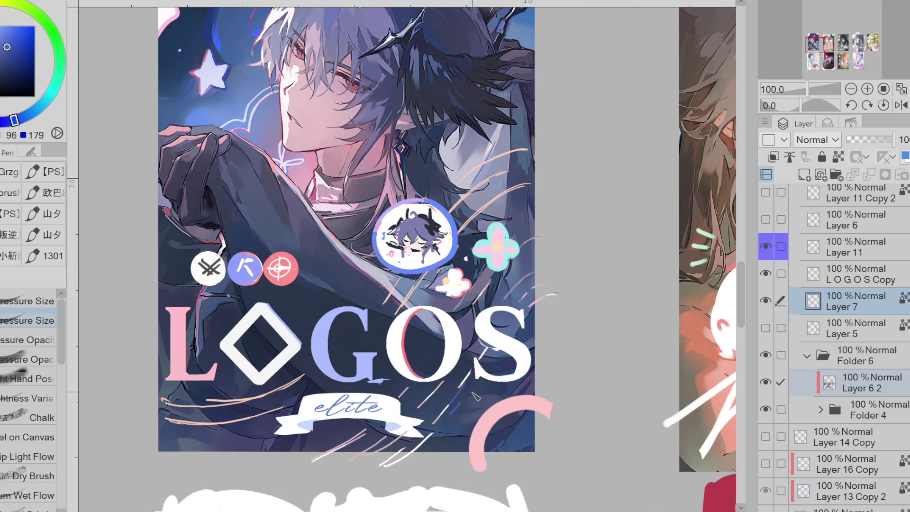
pyautogui.keyDown('alt'); pyautogui.click(482, 286); pyautogui.keyUp('alt')
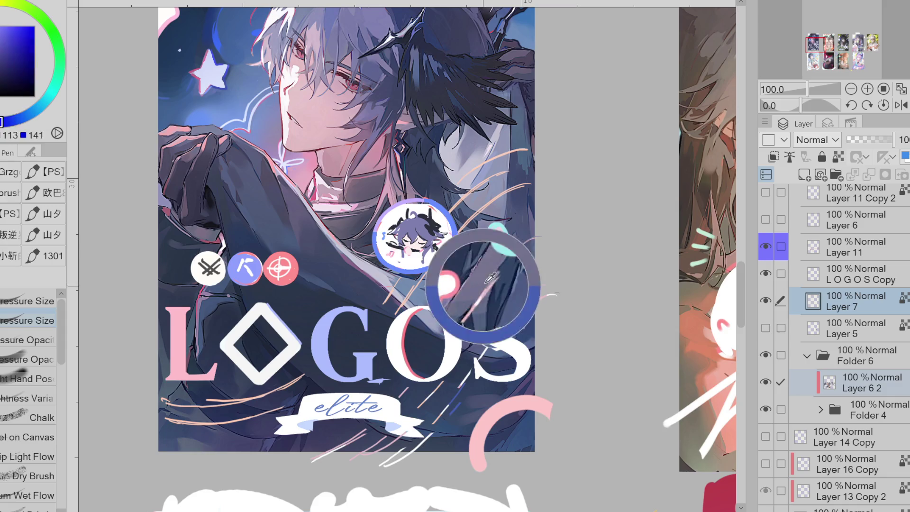
pyautogui.keyDown('alt'); pyautogui.click(488, 290); pyautogui.keyUp('alt')
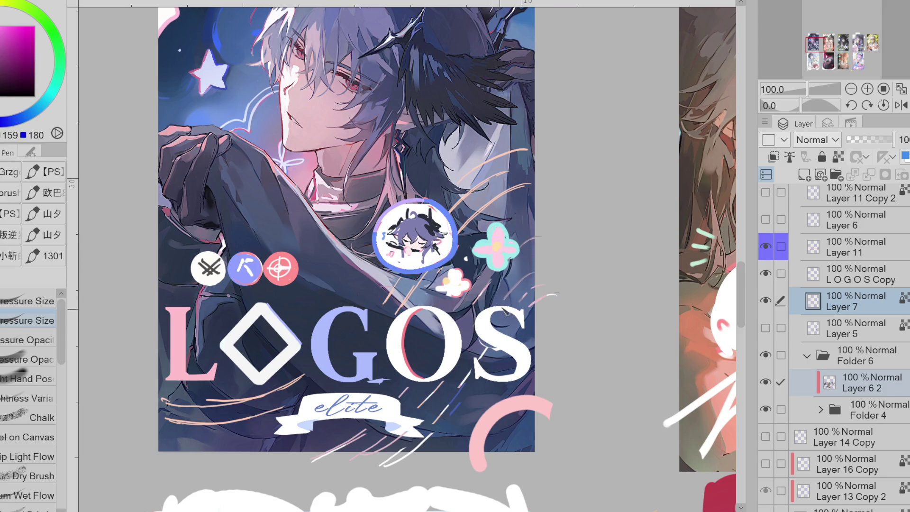
pyautogui.keyDown('alt'); pyautogui.click(510, 290); pyautogui.keyUp('alt')
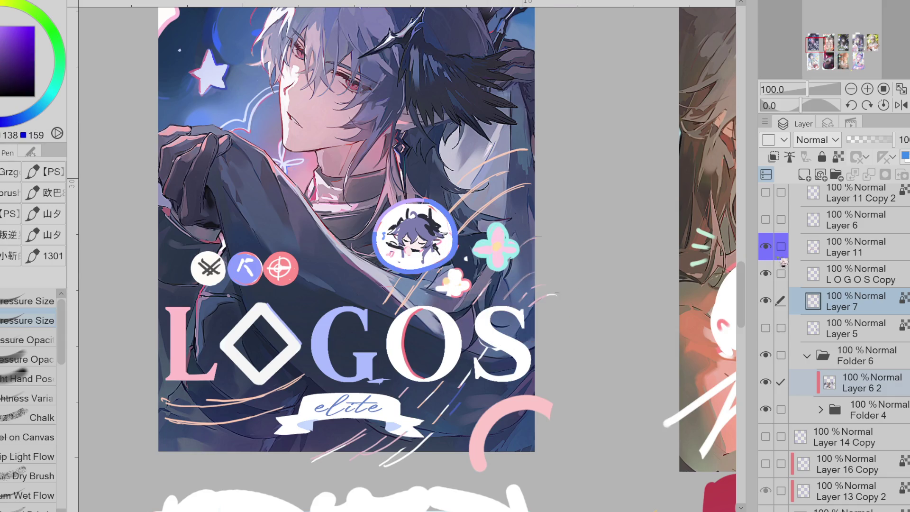
pyautogui.click(765, 253)
pyautogui.keyDown('alt'); pyautogui.click(531, 303); pyautogui.keyUp('alt')
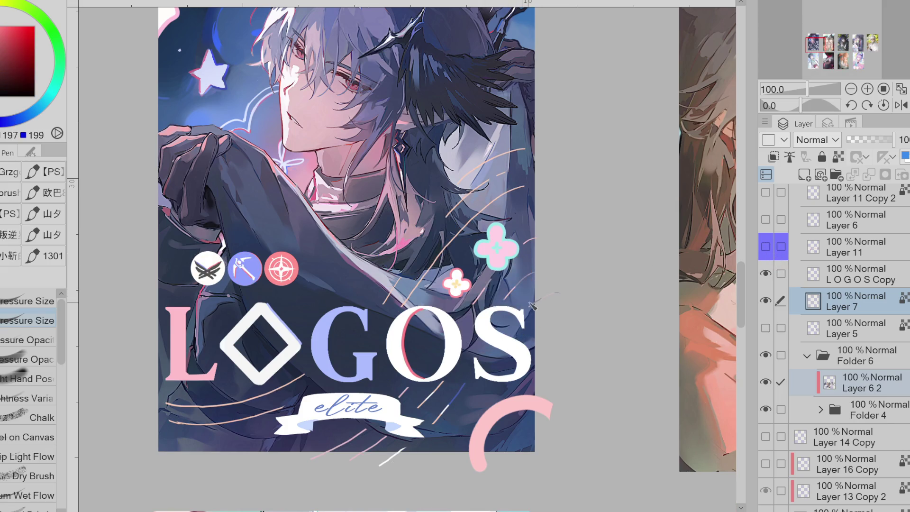
pyautogui.press('/')
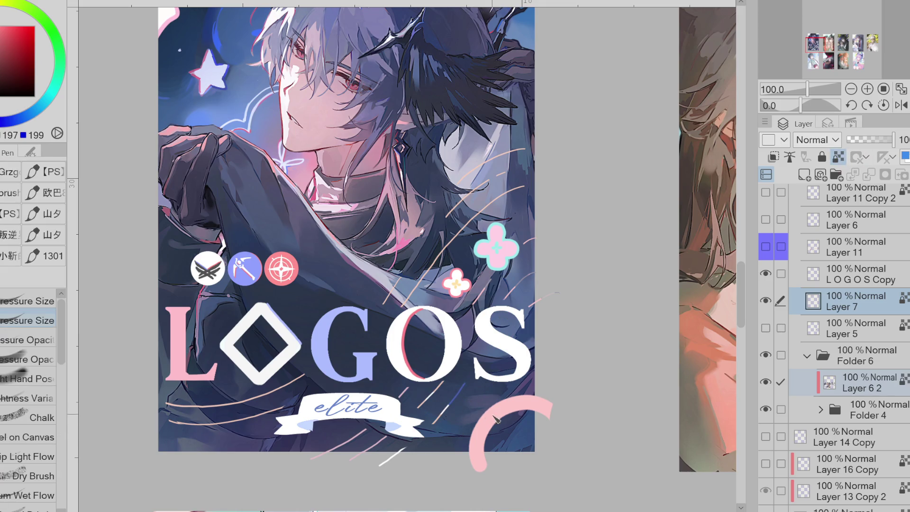
pyautogui.hotkey('ctrl', 'z')
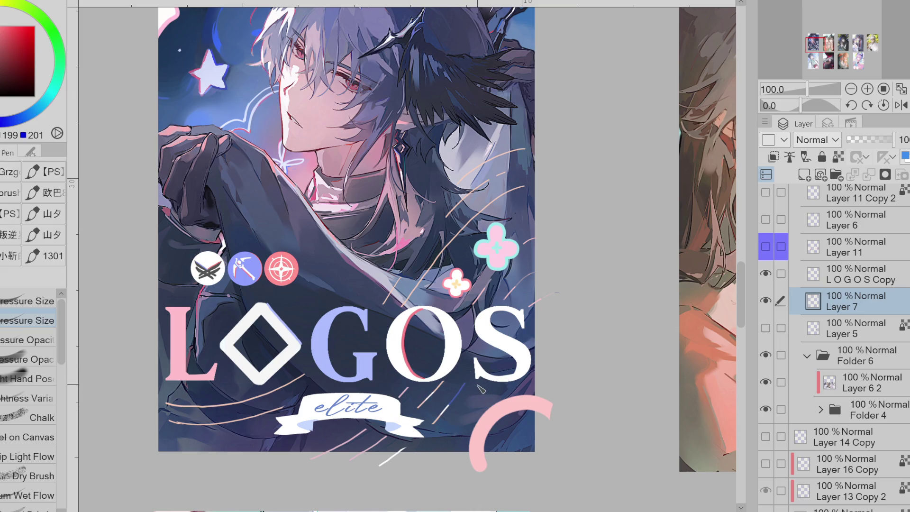
pyautogui.scroll(-2, 469, 384)
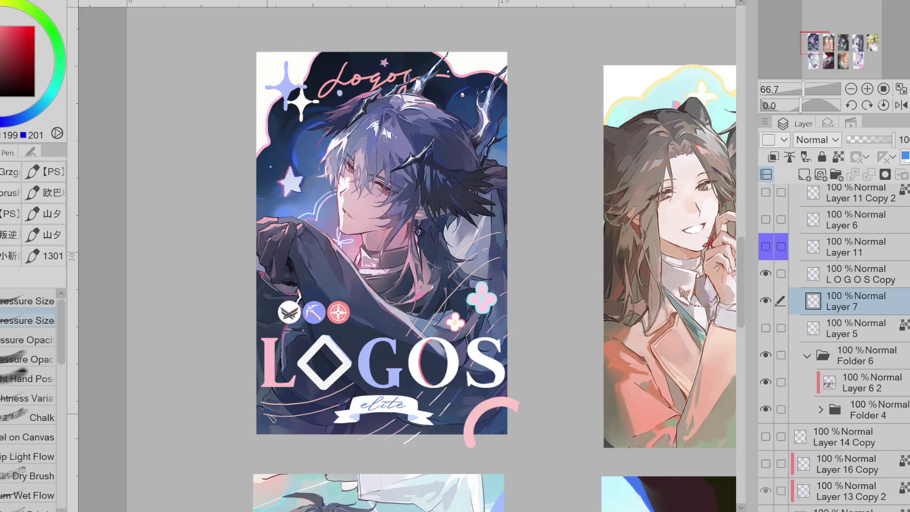
pyautogui.press('/')
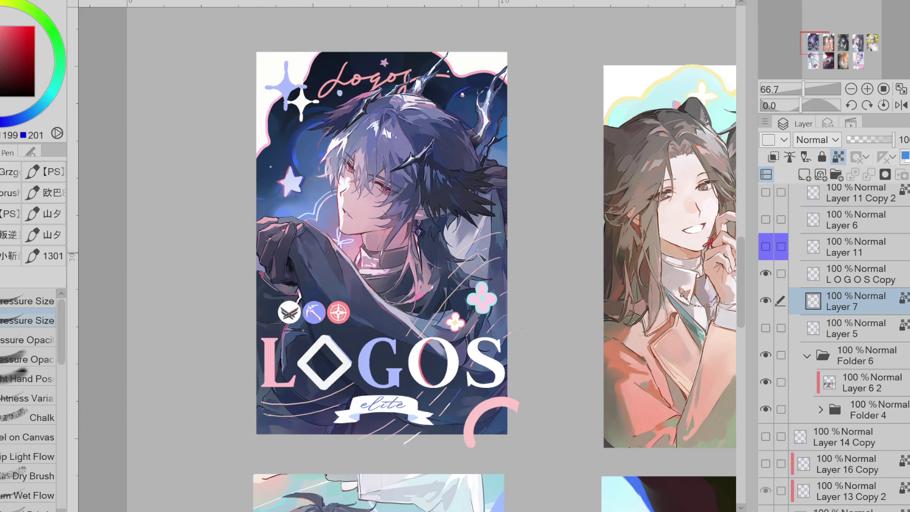
pyautogui.press('x')
pyautogui.click(771, 257)
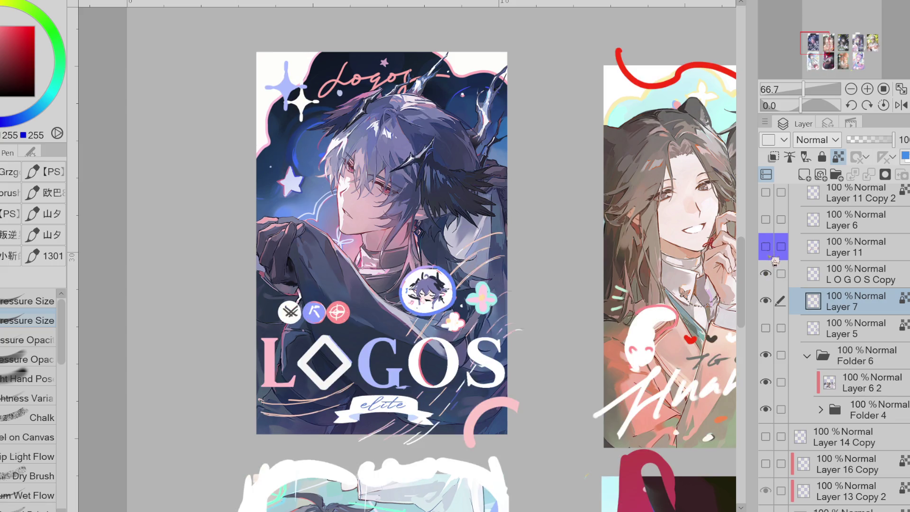
pyautogui.click(765, 247)
pyautogui.press('e')
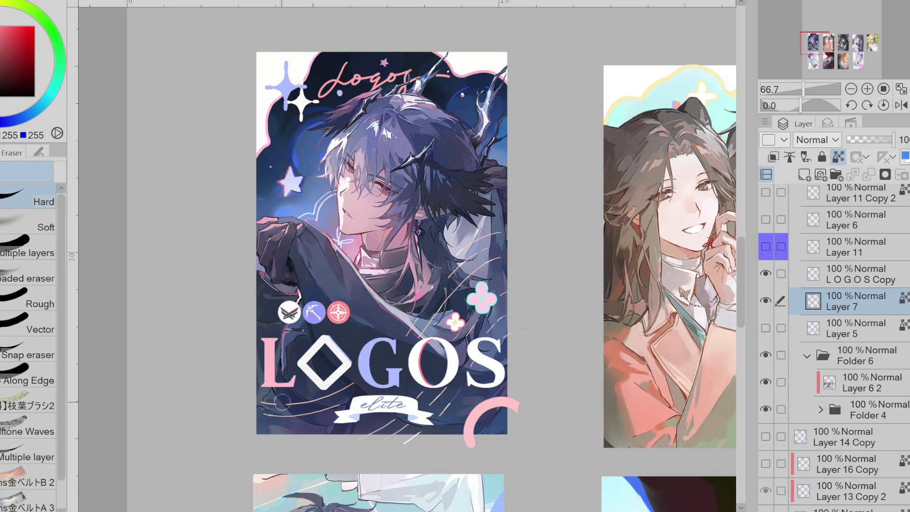
pyautogui.click(770, 253)
pyautogui.click(772, 254)
pyautogui.click(773, 256)
pyautogui.click(773, 256)
pyautogui.click(773, 256)
pyautogui.click(773, 256)
pyautogui.click(773, 256)
pyautogui.click(774, 257)
pyautogui.click(774, 256)
pyautogui.click(774, 257)
pyautogui.click(773, 257)
pyautogui.click(774, 257)
pyautogui.click(774, 257)
pyautogui.click(773, 256)
pyautogui.click(774, 257)
pyautogui.click(773, 257)
pyautogui.click(773, 257)
pyautogui.click(774, 257)
pyautogui.click(773, 257)
pyautogui.click(774, 257)
pyautogui.click(774, 257)
pyautogui.click(773, 257)
pyautogui.click(774, 257)
pyautogui.click(840, 247)
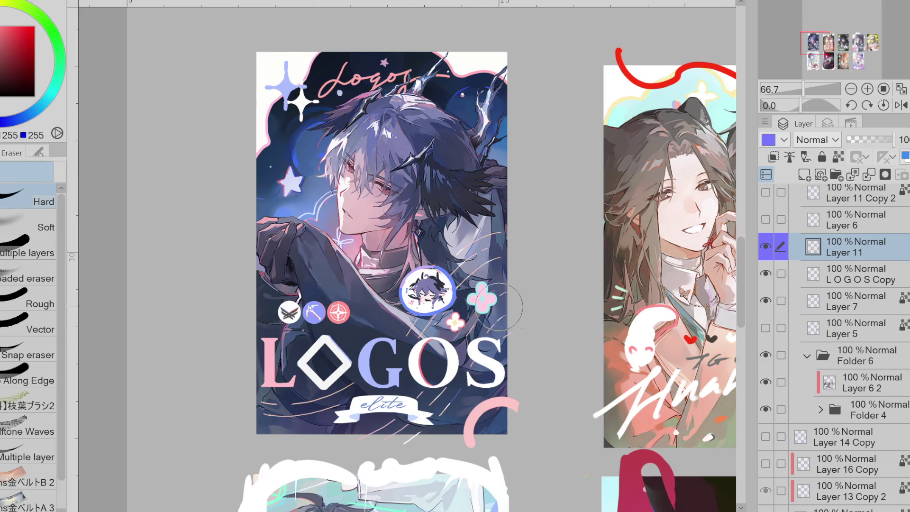
pyautogui.scroll(3, 454, 290)
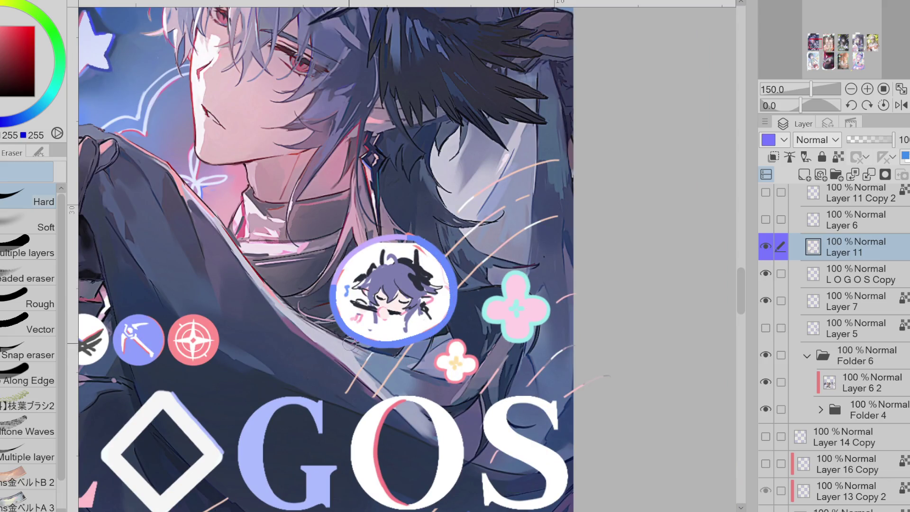
# Re-ink the left edge of the badge ring blue, then make Layer 11 the working layer
pyautogui.press('p')
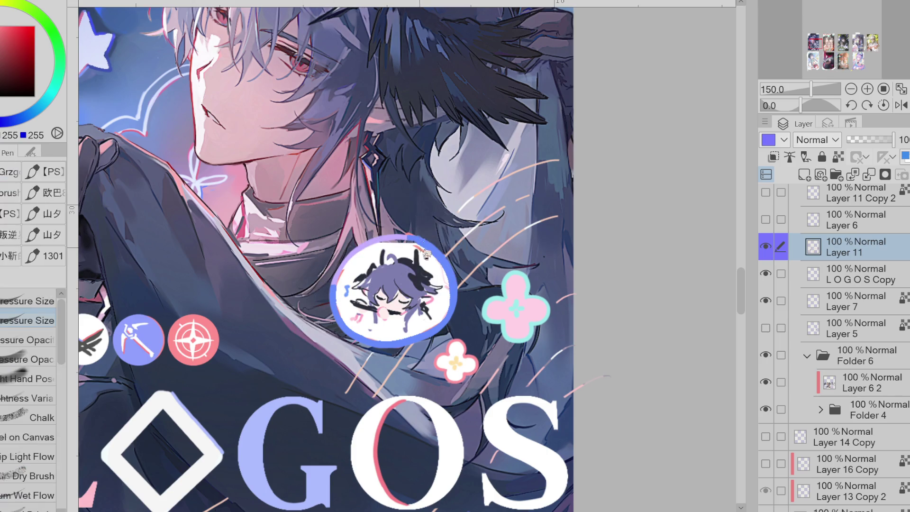
pyautogui.moveTo(350, 268); pyautogui.dragTo(346, 290)
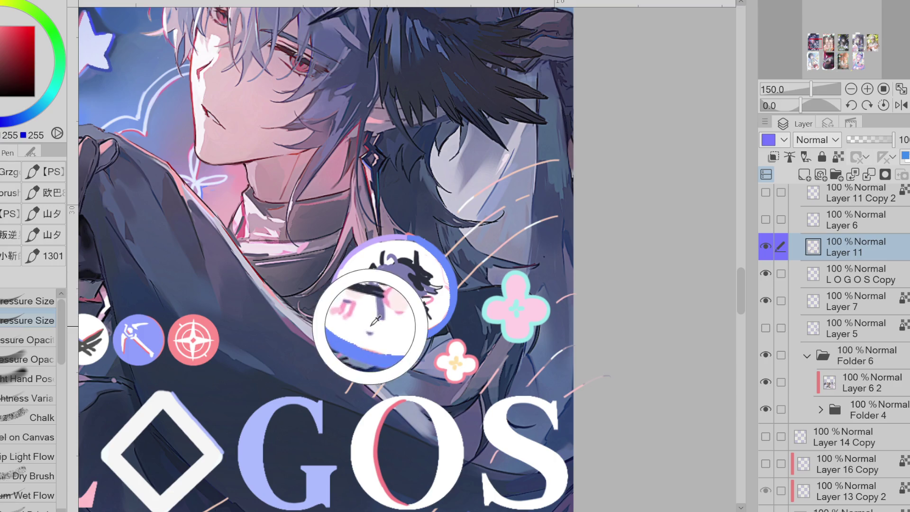
pyautogui.press('e')
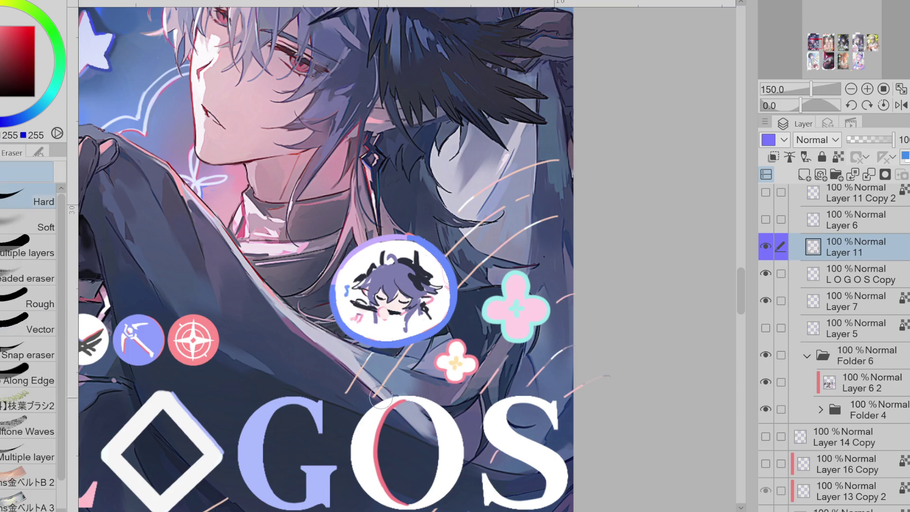
pyautogui.click(876, 282)
pyautogui.click(853, 304)
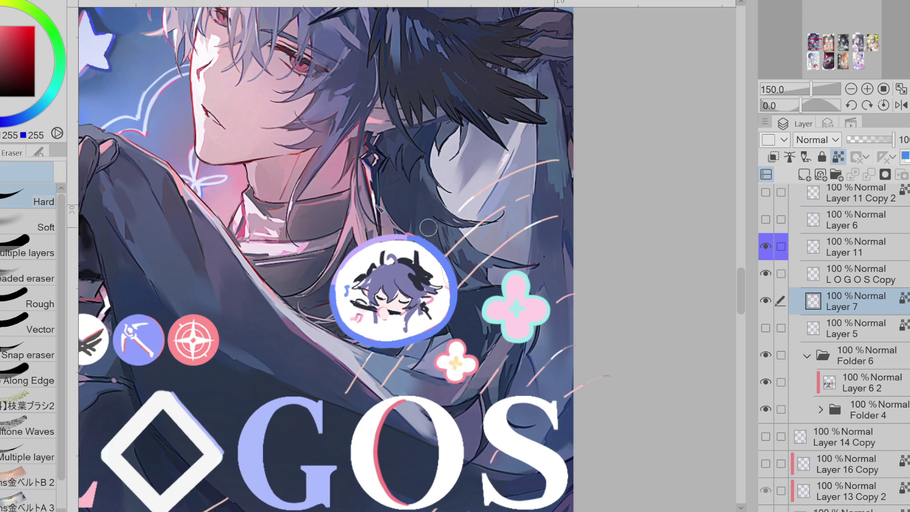
pyautogui.press('p')
pyautogui.click(778, 256)
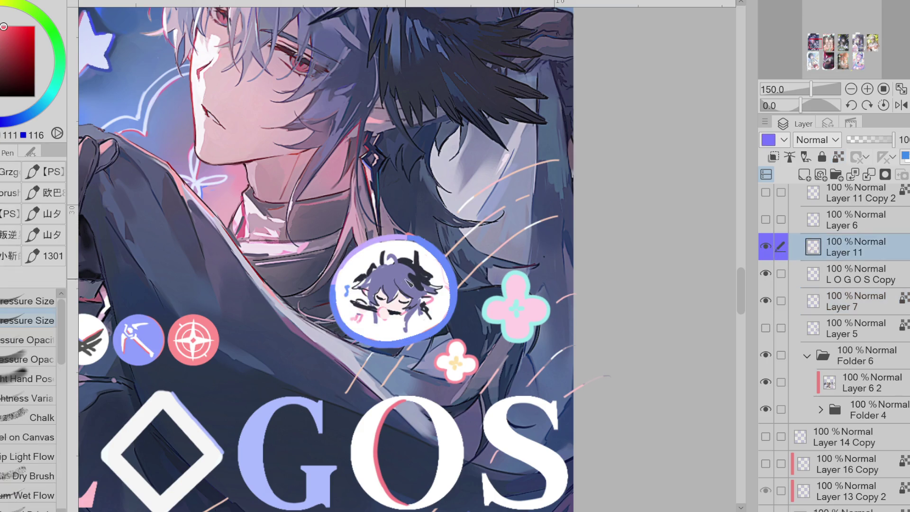
# Outline the chibi's mouth bubble and left hand in pink sampled from the badge
pyautogui.scroll(3, 400, 297)
pyautogui.keyDown('alt'); pyautogui.click(370, 338); pyautogui.keyUp('alt')
pyautogui.moveTo(353, 327); pyautogui.dragTo(379, 351)
pyautogui.keyDown('alt'); pyautogui.click(360, 333); pyautogui.keyUp('alt')
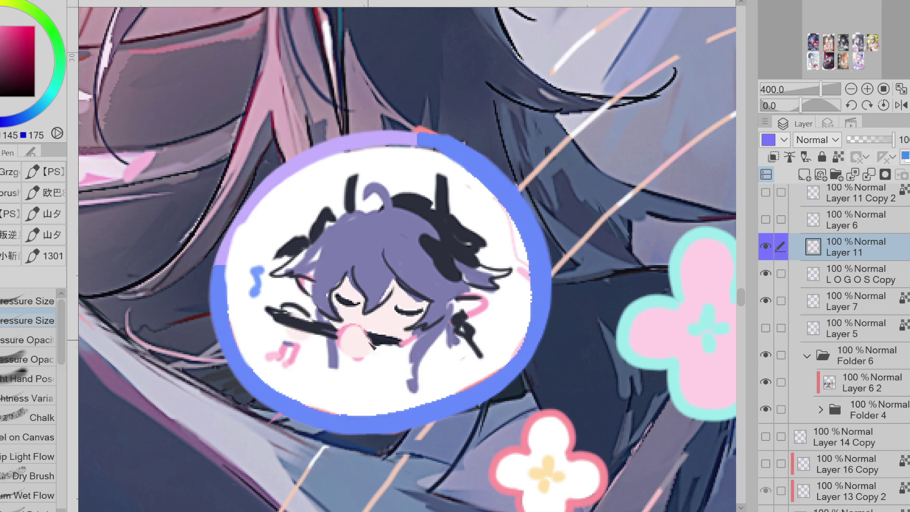
pyautogui.moveTo(308, 343); pyautogui.dragTo(285, 331)
pyautogui.keyDown('alt'); pyautogui.click(306, 330); pyautogui.keyUp('alt')
pyautogui.moveTo(291, 307)
pyautogui.mouseDown()
pyautogui.moveTo(320, 327)
pyautogui.moveTo(302, 316)
pyautogui.mouseUp()
pyautogui.keyDown('alt'); pyautogui.click(303, 316); pyautogui.keyUp('alt')
# Try a cyan highlight on the chibi's hair, then undo it
pyautogui.keyDown('alt'); pyautogui.click(443, 306); pyautogui.keyUp('alt')
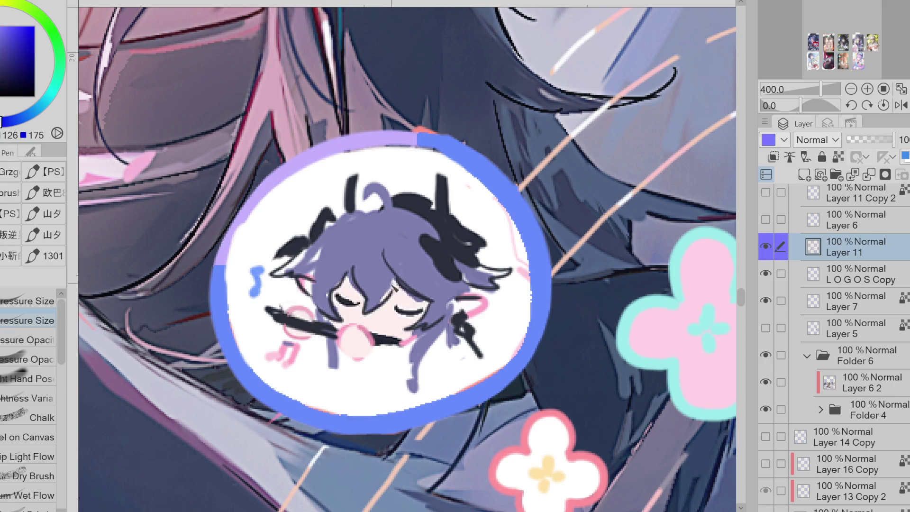
pyautogui.keyDown('alt'); pyautogui.click(396, 254); pyautogui.keyUp('alt')
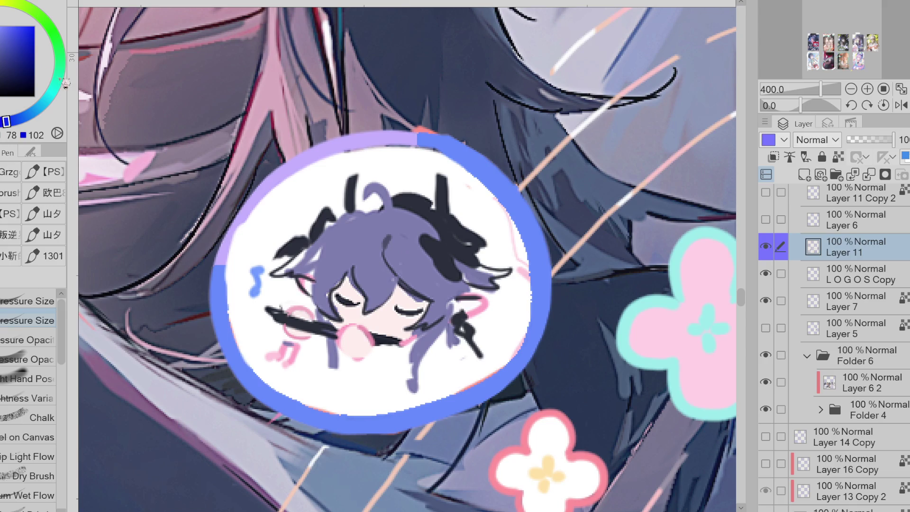
pyautogui.click(41, 105)
pyautogui.moveTo(337, 237); pyautogui.dragTo(348, 248)
pyautogui.hotkey('ctrl', 'z')
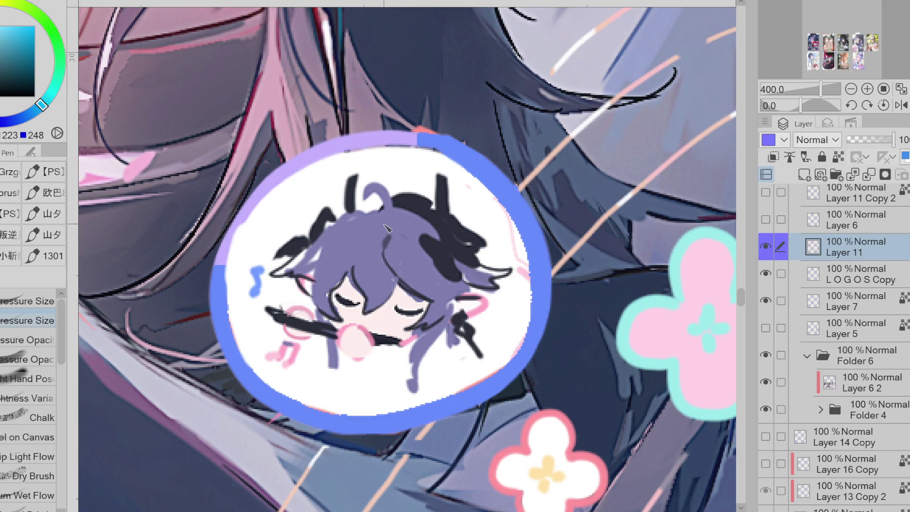
# Add two small pink stars on the hair with Lasso Fill and tint the upper one blue
pyautogui.press('x')
pyautogui.press('m')
pyautogui.moveTo(351, 237); pyautogui.dragTo(374, 276)
pyautogui.hotkey('ctrl', 'd')
pyautogui.press('g')
pyautogui.click(14, 119)
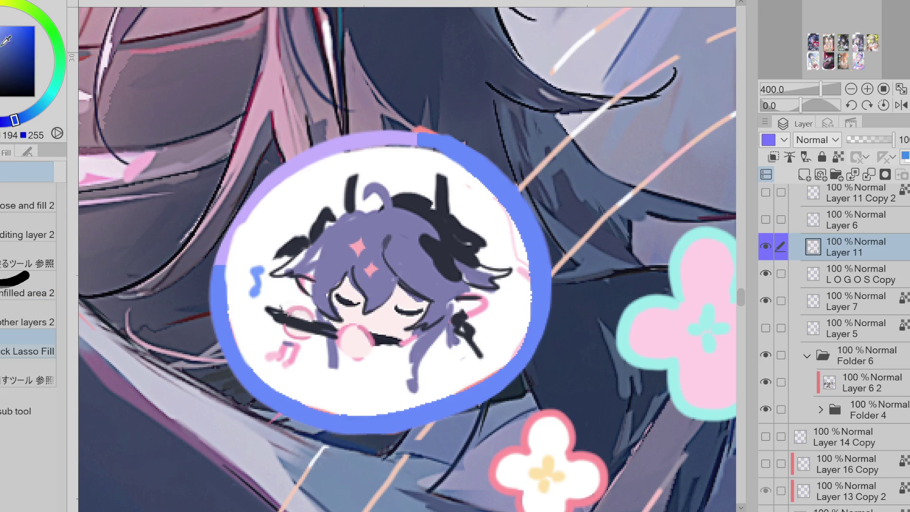
pyautogui.press('p')
pyautogui.press('x')
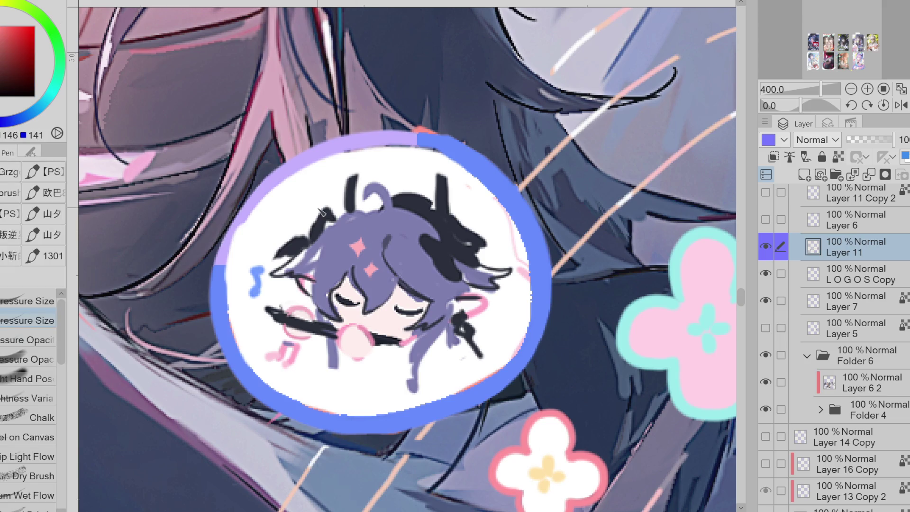
pyautogui.press('x')
pyautogui.moveTo(347, 246); pyautogui.dragTo(351, 245)
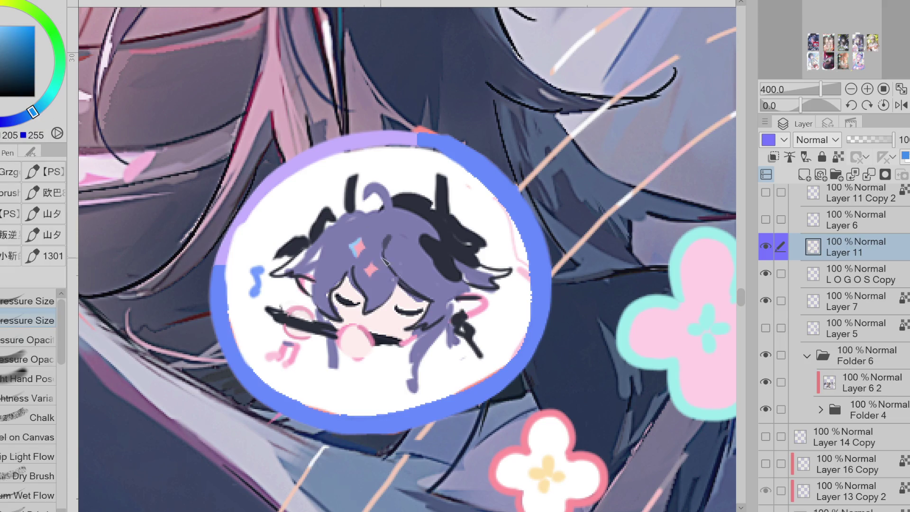
# Extend the dark navy mic line near the hand down and to the right
pyautogui.keyDown('alt'); pyautogui.click(320, 264); pyautogui.keyUp('alt')
pyautogui.keyDown('alt'); pyautogui.click(312, 292); pyautogui.keyUp('alt')
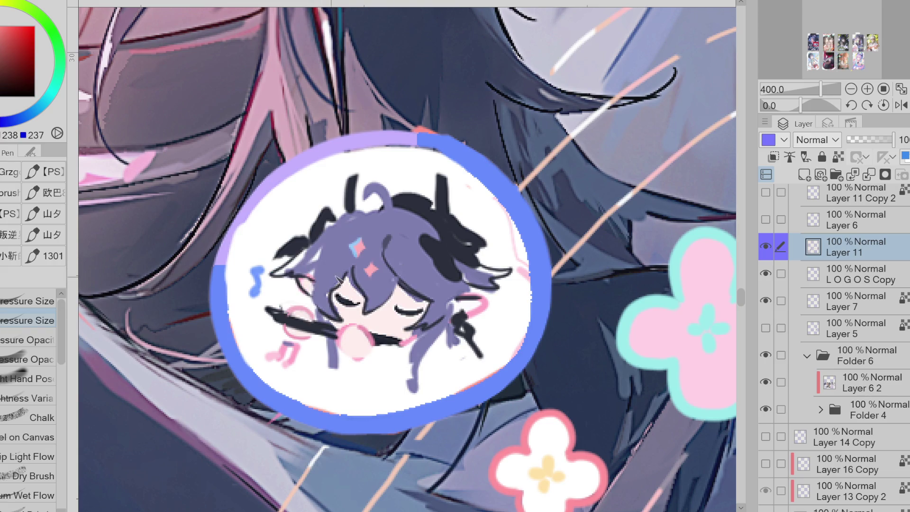
pyautogui.keyDown('alt'); pyautogui.click(465, 329); pyautogui.keyUp('alt')
pyautogui.moveTo(467, 331); pyautogui.dragTo(482, 357)
pyautogui.keyDown('alt'); pyautogui.click(480, 337); pyautogui.keyUp('alt')
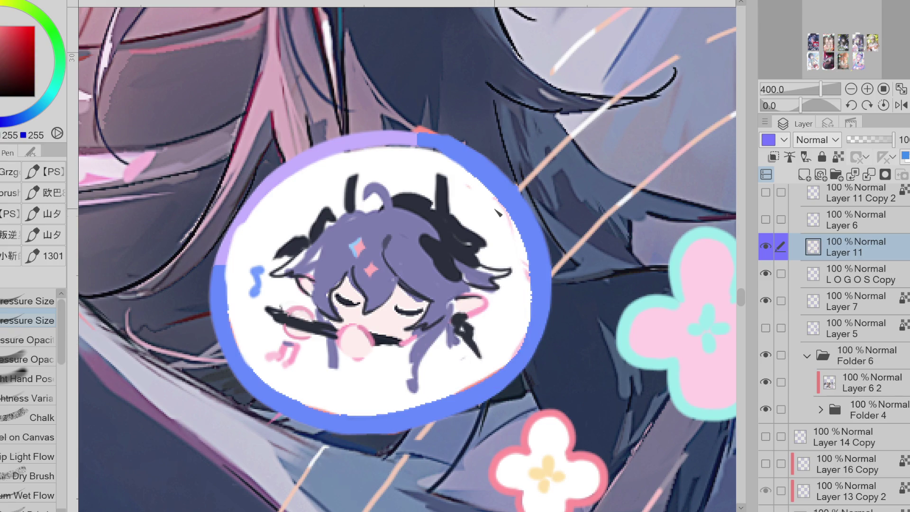
# Extend the dark navy line beside the mouth further to the right
pyautogui.keyDown('alt'); pyautogui.click(432, 324); pyautogui.keyUp('alt')
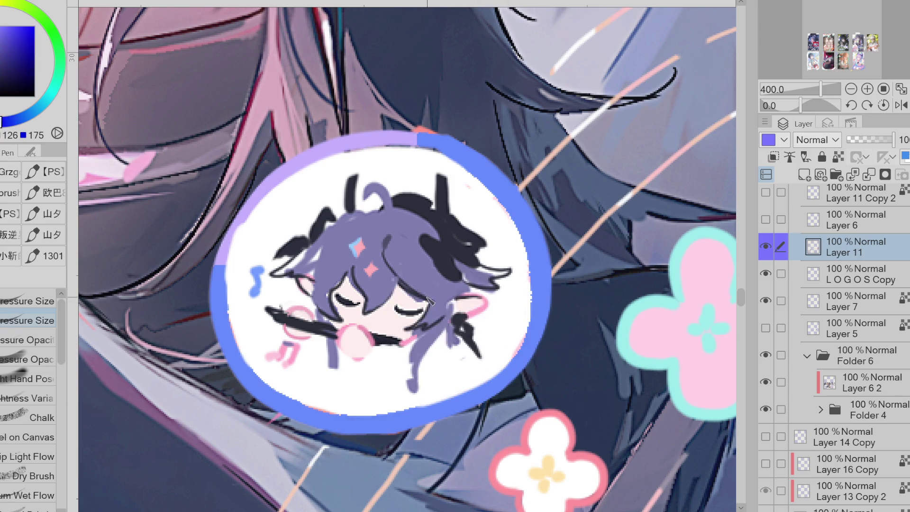
pyautogui.keyDown('alt'); pyautogui.click(410, 297); pyautogui.keyUp('alt')
pyautogui.keyDown('alt'); pyautogui.click(404, 299); pyautogui.keyUp('alt')
pyautogui.keyDown('alt'); pyautogui.click(372, 331); pyautogui.keyUp('alt')
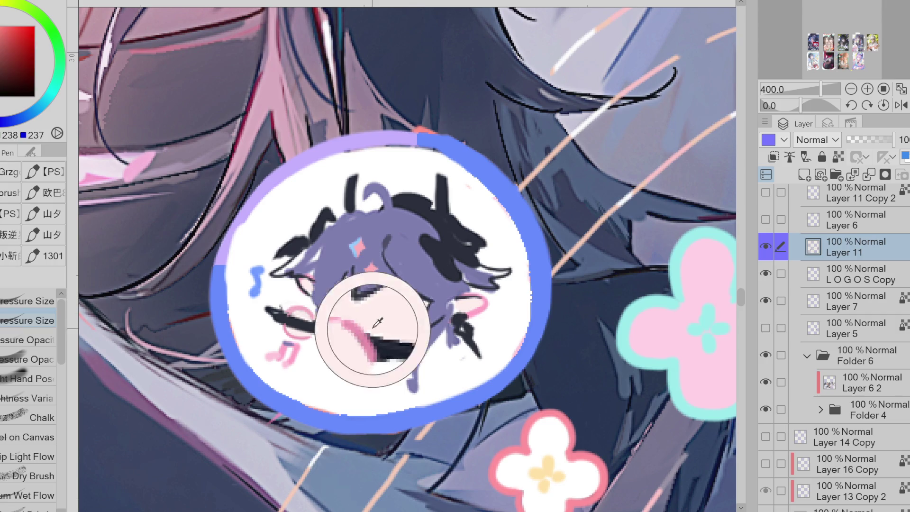
pyautogui.keyDown('alt'); pyautogui.click(318, 326); pyautogui.keyUp('alt')
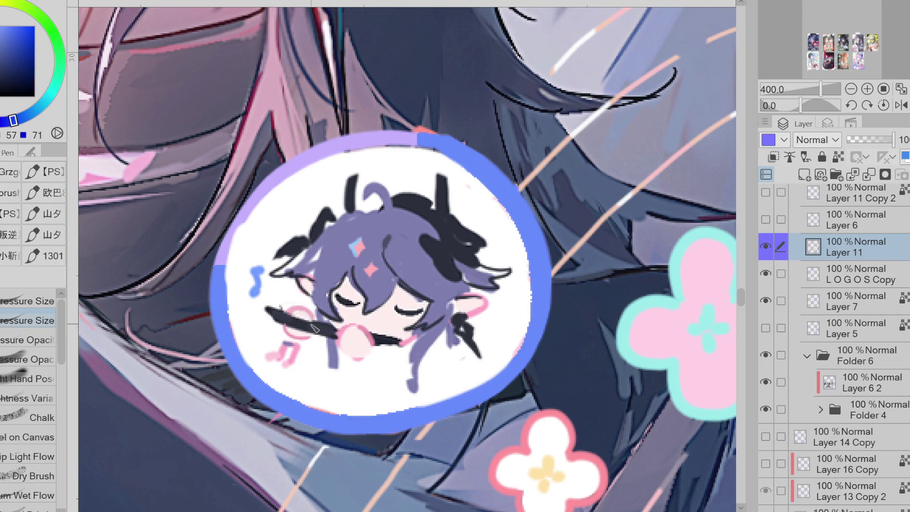
pyautogui.moveTo(385, 343); pyautogui.dragTo(410, 341)
pyautogui.keyDown('alt'); pyautogui.click(310, 337); pyautogui.keyUp('alt')
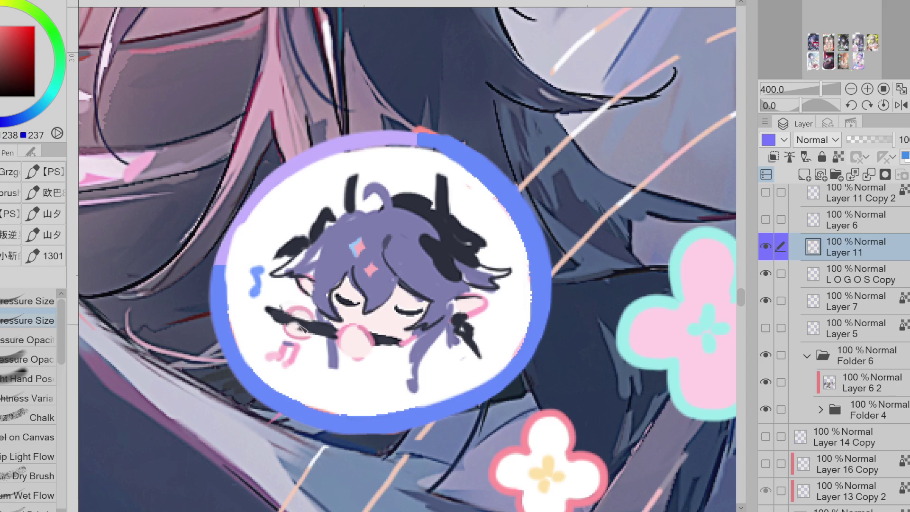
# Extend the chibi's dark blue microphone arm up and to the left
pyautogui.keyDown('alt'); pyautogui.click(327, 336); pyautogui.keyUp('alt')
pyautogui.keyDown('alt'); pyautogui.click(341, 333); pyautogui.keyUp('alt')
pyautogui.keyDown('alt'); pyautogui.click(331, 332); pyautogui.keyUp('alt')
pyautogui.moveTo(303, 320); pyautogui.dragTo(259, 307)
# Eyedrop the badge's white, dark blue and pink cheek colours, and try a magenta
pyautogui.keyDown('alt'); pyautogui.click(385, 328); pyautogui.keyUp('alt')
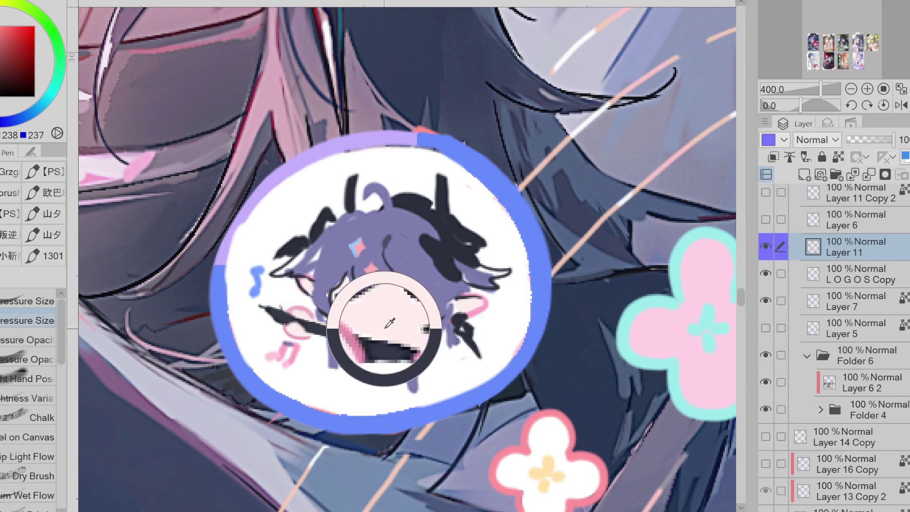
pyautogui.keyDown('alt'); pyautogui.click(314, 334); pyautogui.keyUp('alt')
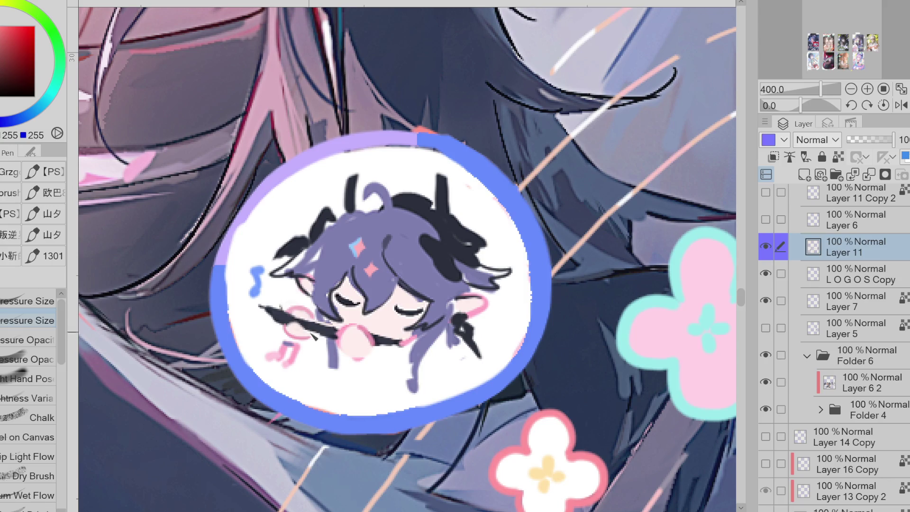
pyautogui.keyDown('alt'); pyautogui.click(294, 312); pyautogui.keyUp('alt')
pyautogui.keyDown('alt'); pyautogui.click(286, 317); pyautogui.keyUp('alt')
pyautogui.keyDown('alt'); pyautogui.click(274, 321); pyautogui.keyUp('alt')
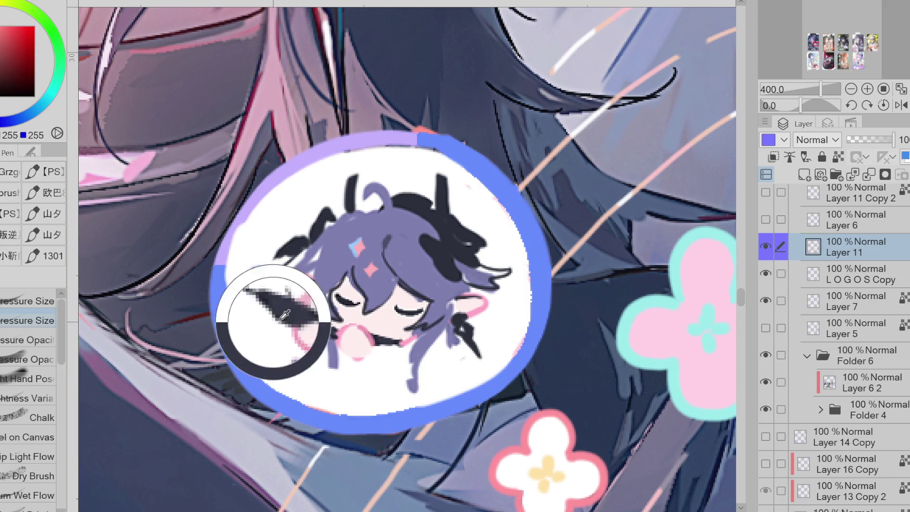
pyautogui.keyDown('alt'); pyautogui.click(304, 328); pyautogui.keyUp('alt')
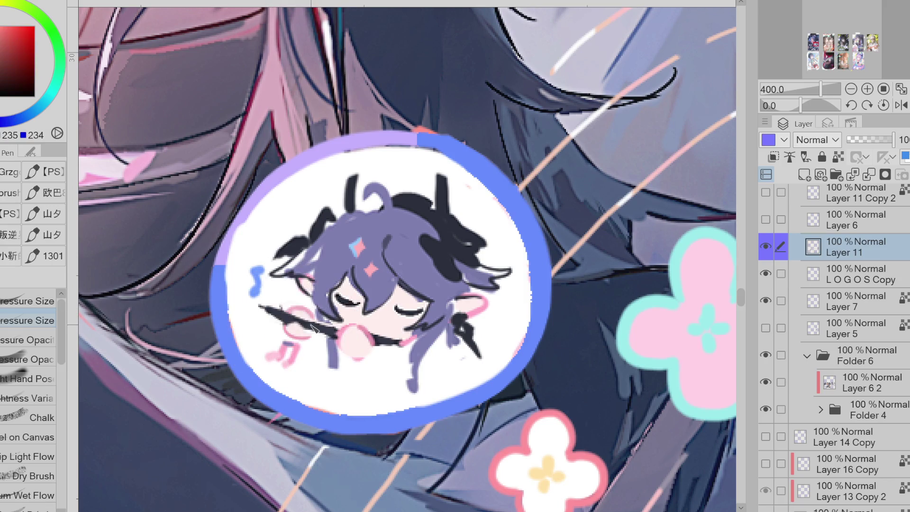
pyautogui.keyDown('alt'); pyautogui.click(324, 330); pyautogui.keyUp('alt')
pyautogui.keyDown('alt'); pyautogui.click(341, 328); pyautogui.keyUp('alt')
pyautogui.keyDown('alt'); pyautogui.click(391, 264); pyautogui.keyUp('alt')
# Redraw the pink outline around the mouth bubble and add a pink loop near the hand
pyautogui.keyDown('alt'); pyautogui.click(385, 340); pyautogui.keyUp('alt')
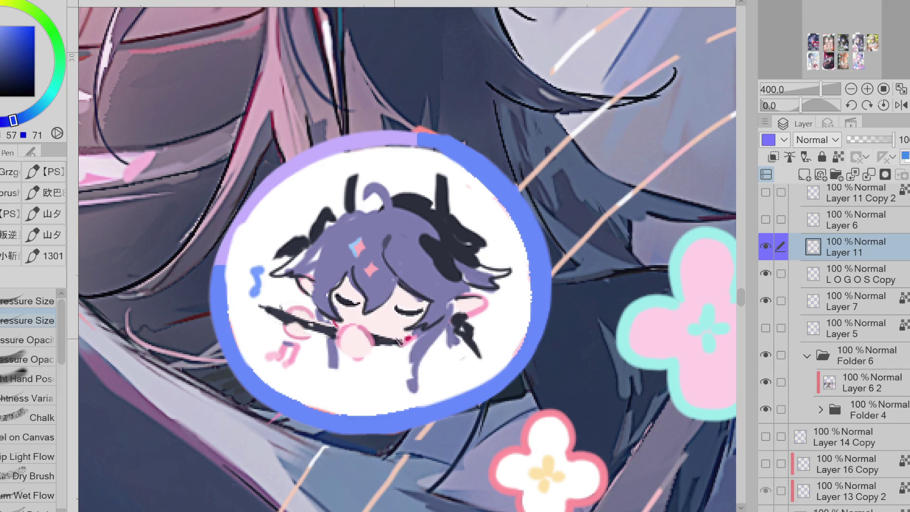
pyautogui.keyDown('alt'); pyautogui.click(284, 304); pyautogui.keyUp('alt')
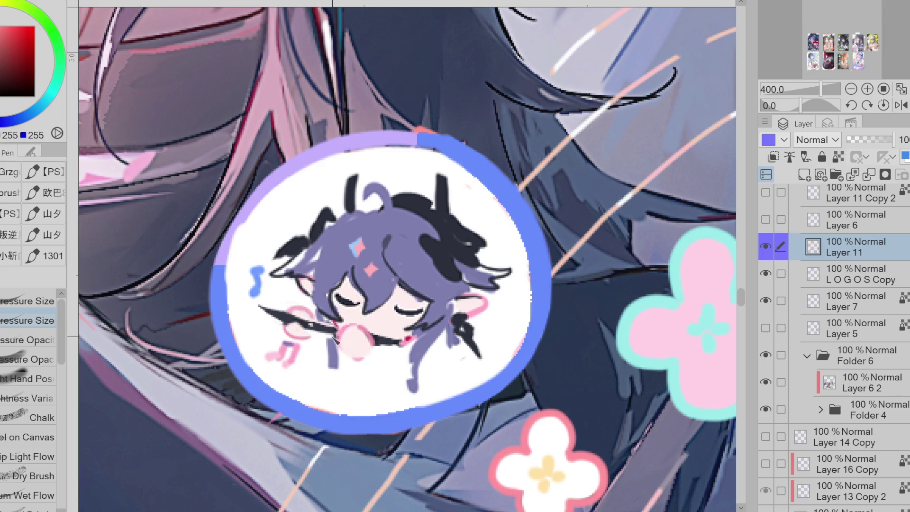
pyautogui.keyDown('alt'); pyautogui.click(368, 338); pyautogui.keyUp('alt')
pyautogui.keyDown('alt'); pyautogui.click(482, 309); pyautogui.keyUp('alt')
pyautogui.moveTo(351, 333); pyautogui.dragTo(375, 338)
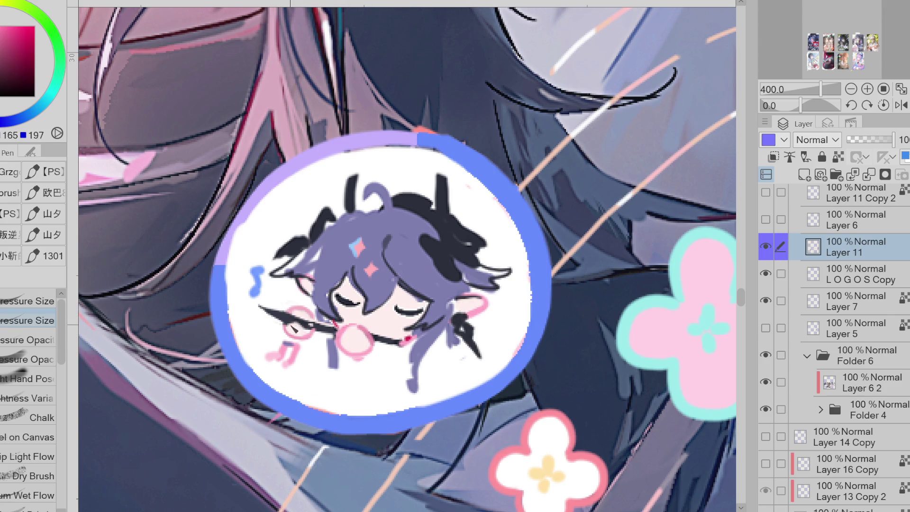
pyautogui.moveTo(292, 327); pyautogui.dragTo(291, 346)
# Paint over the stray pink mark below the hand in white
pyautogui.keyDown('alt'); pyautogui.click(265, 366); pyautogui.keyUp('alt')
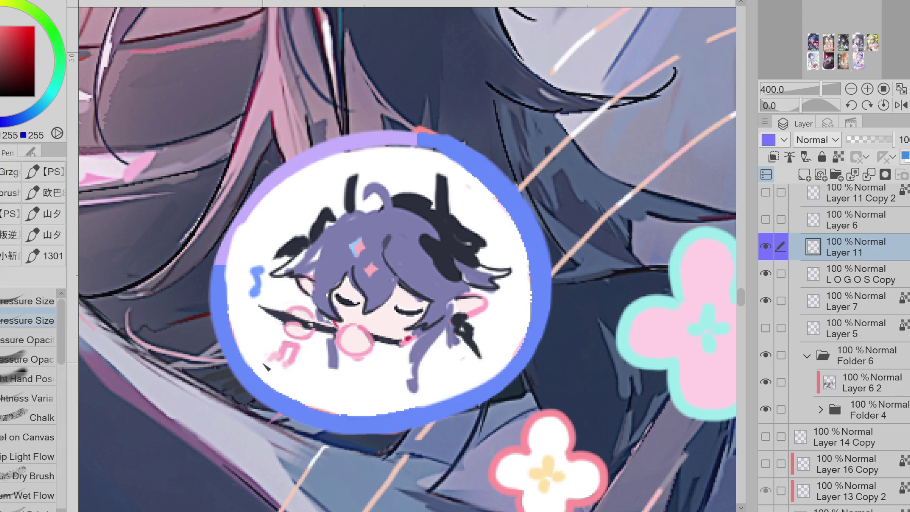
pyautogui.moveTo(289, 369)
pyautogui.mouseDown()
pyautogui.moveTo(293, 353)
pyautogui.moveTo(284, 367)
pyautogui.moveTo(293, 372)
pyautogui.moveTo(279, 366)
pyautogui.mouseUp()
pyautogui.keyDown('alt'); pyautogui.click(292, 348); pyautogui.keyUp('alt')
pyautogui.keyDown('alt'); pyautogui.click(265, 275); pyautogui.keyUp('alt')
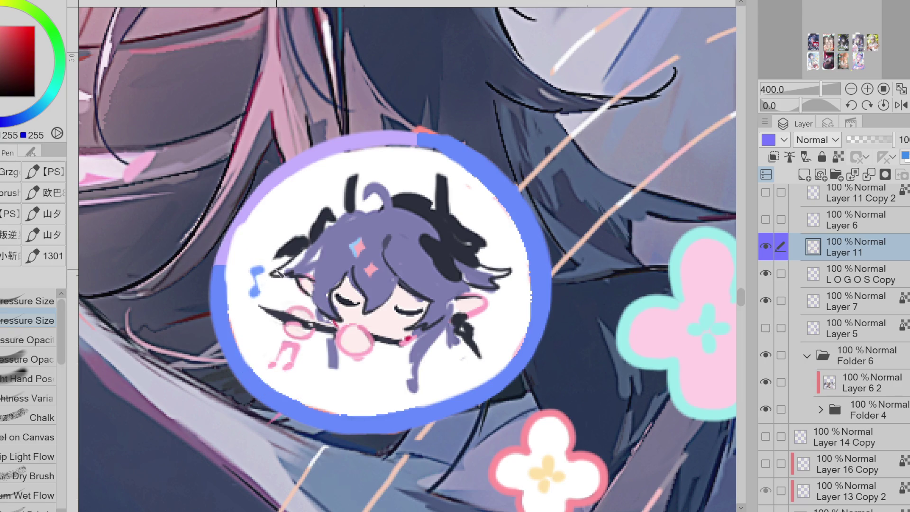
pyautogui.keyDown('alt'); pyautogui.click(324, 254); pyautogui.keyUp('alt')
# Pick a brighter blue and auto-select the chibi's hair regions, including lower and right strands
pyautogui.hotkey('ctrl', '-')
pyautogui.hotkey('ctrl', '-')
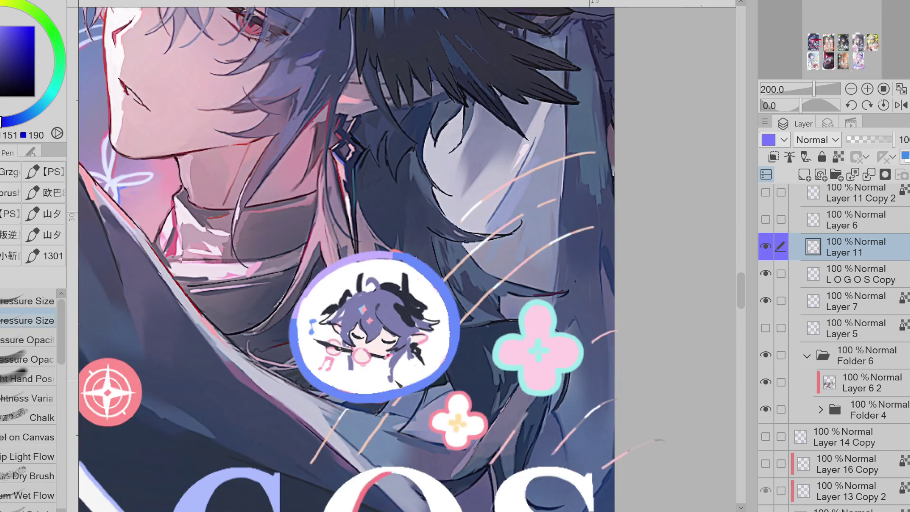
pyautogui.press('g')
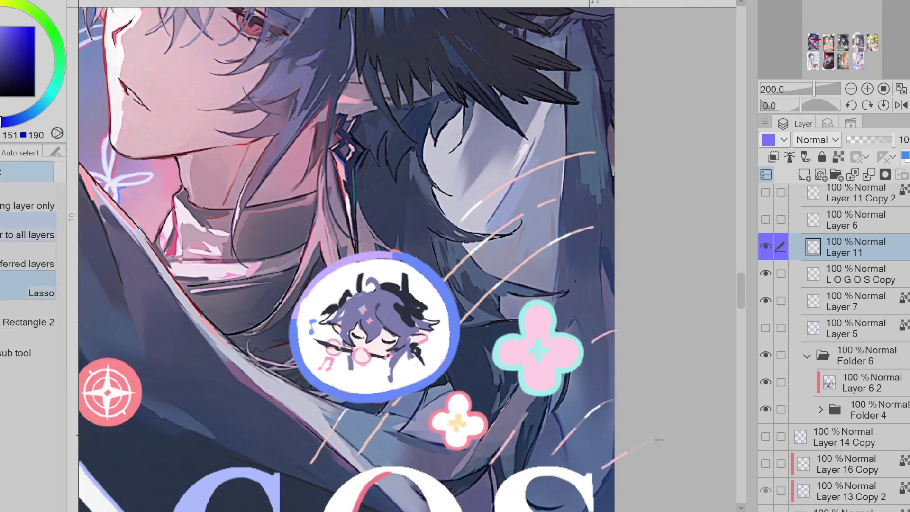
pyautogui.click(13, 120)
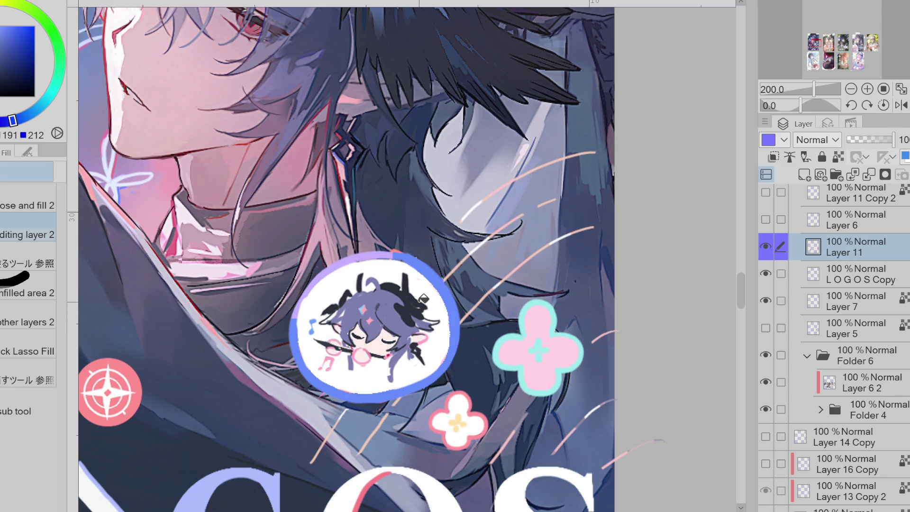
pyautogui.press('w')
pyautogui.click(394, 316)
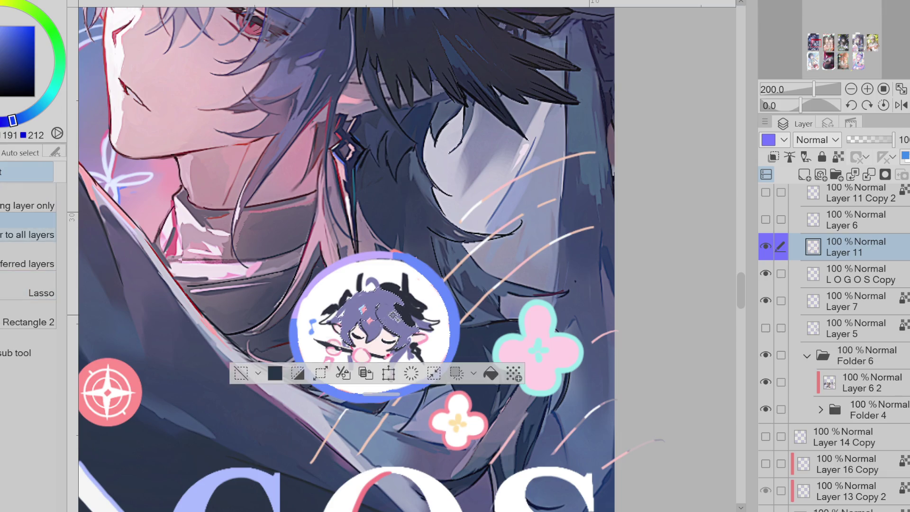
pyautogui.keyDown('shift'); pyautogui.click(411, 350); pyautogui.keyUp('shift')
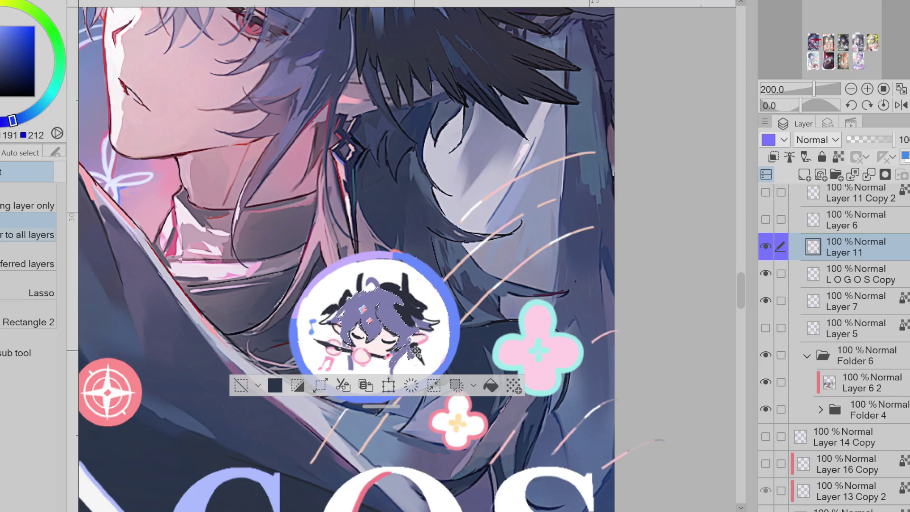
pyautogui.keyDown('shift'); pyautogui.click(399, 366); pyautogui.keyUp('shift')
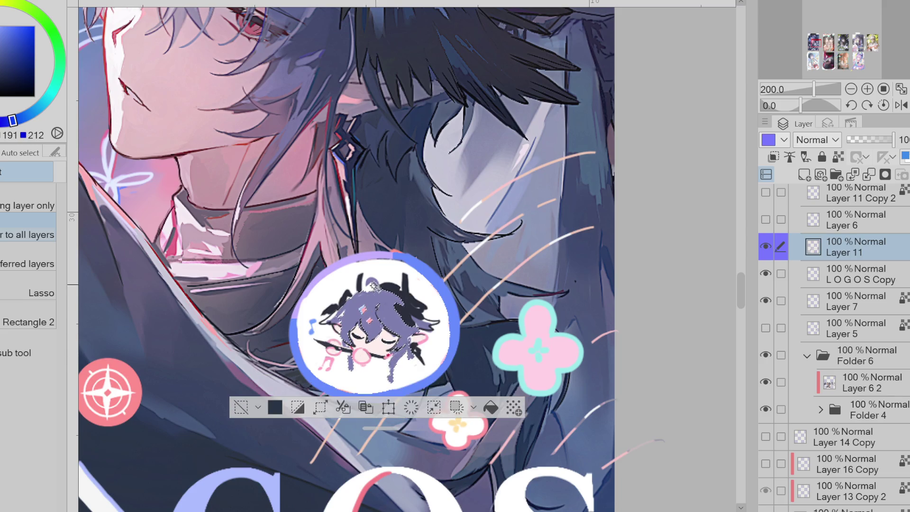
pyautogui.keyDown('shift'); pyautogui.click(425, 300); pyautogui.keyUp('shift')
pyautogui.keyDown('shift'); pyautogui.click(432, 314); pyautogui.keyUp('shift')
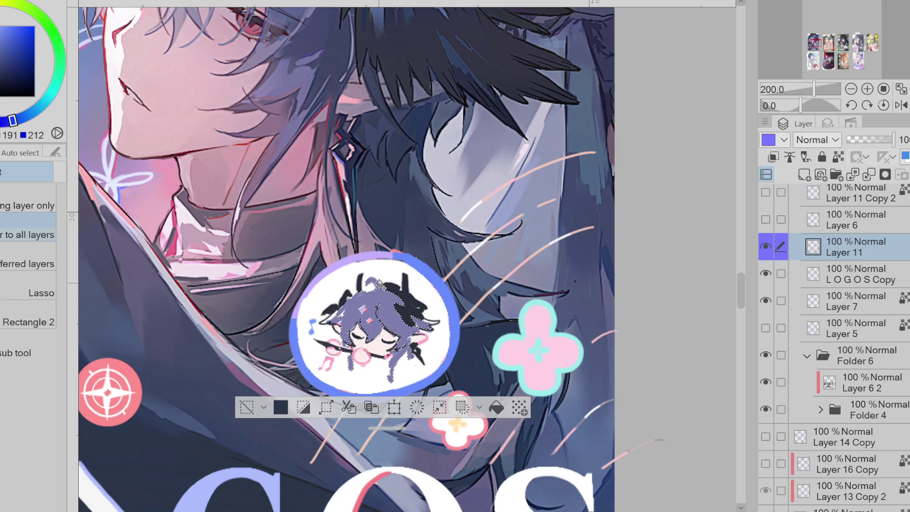
# Soften the colour to a lighter grey-blue and paint the selected hair with airbrush and pen
pyautogui.moveTo(13, 121); pyautogui.dragTo(16, 118)
pyautogui.press('b')
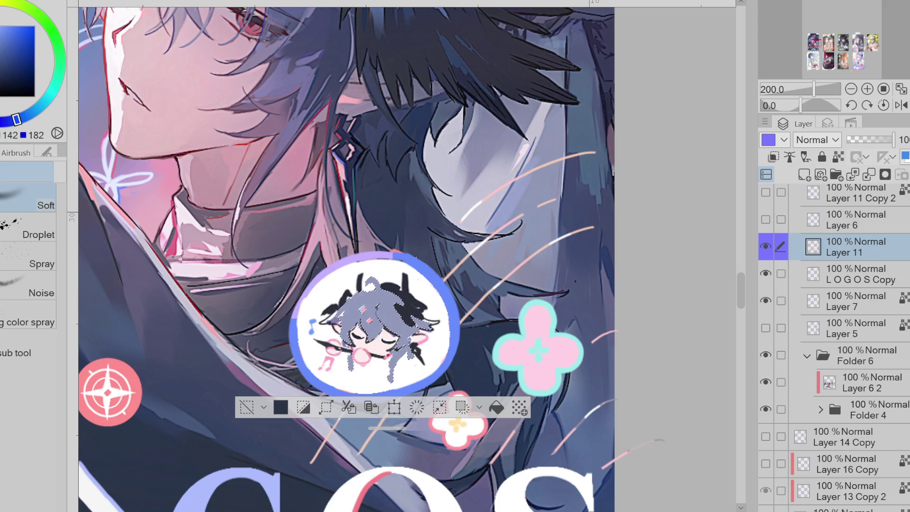
pyautogui.press('p')
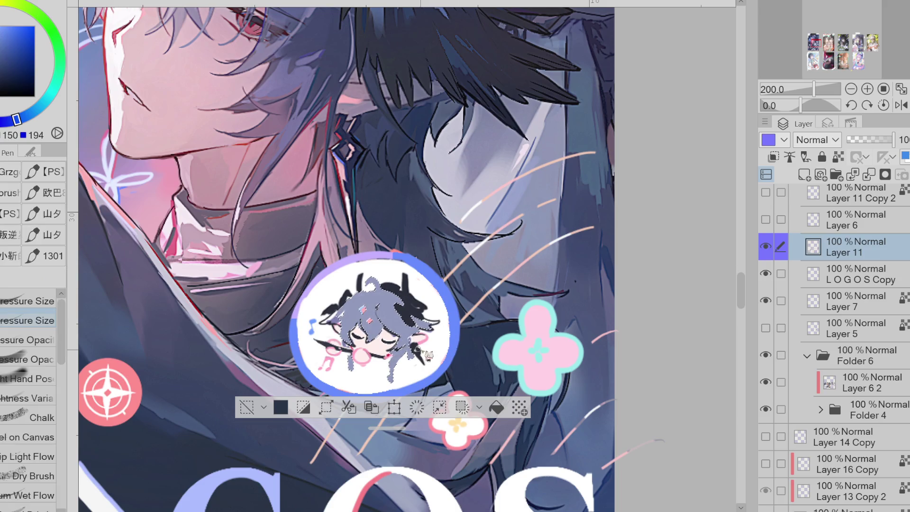
pyautogui.moveTo(17, 119)
pyautogui.mouseDown()
pyautogui.moveTo(26, 115)
pyautogui.moveTo(21, 130)
pyautogui.mouseUp()
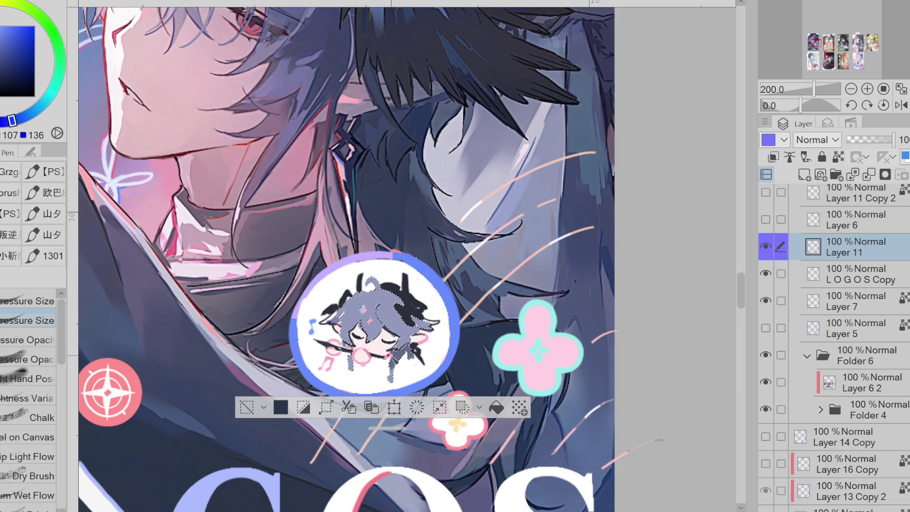
pyautogui.hotkey('ctrl', 'd')
# Fill the gap under the black hair strands with the grey-blue hair colour
pyautogui.scroll(2, 419, 332)
pyautogui.press('g')
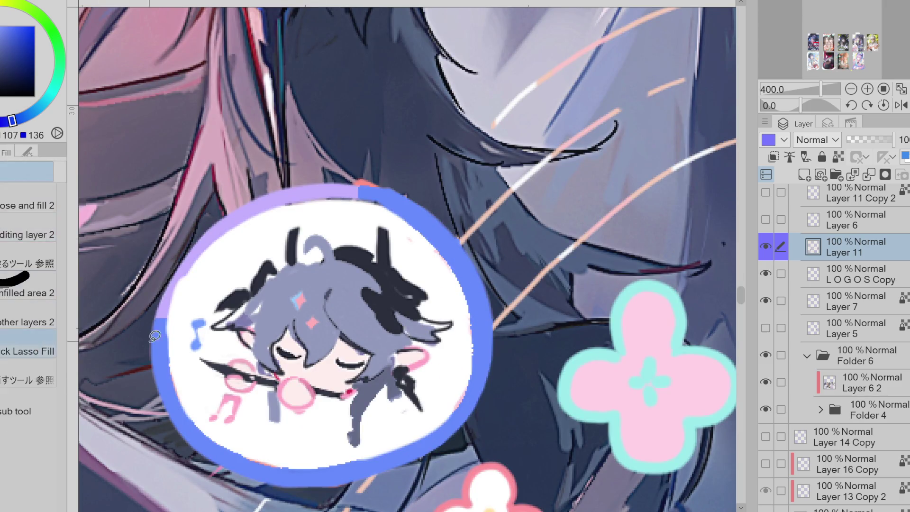
pyautogui.keyDown('alt'); pyautogui.click(350, 404); pyautogui.keyUp('alt')
pyautogui.keyDown('alt'); pyautogui.click(354, 327); pyautogui.keyUp('alt')
pyautogui.keyDown('alt'); pyautogui.click(360, 353); pyautogui.keyUp('alt')
pyautogui.keyDown('alt'); pyautogui.click(360, 318); pyautogui.keyUp('alt')
pyautogui.keyDown('alt'); pyautogui.click(349, 325); pyautogui.keyUp('alt')
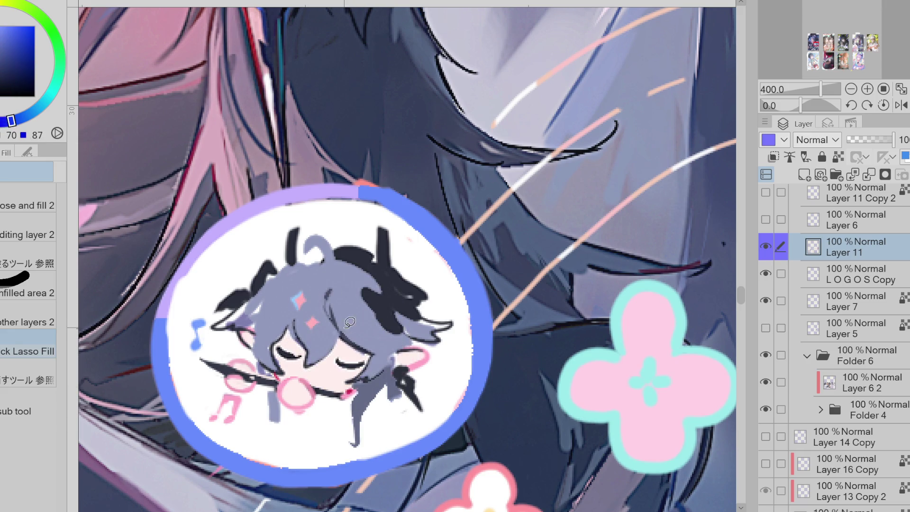
pyautogui.press('p')
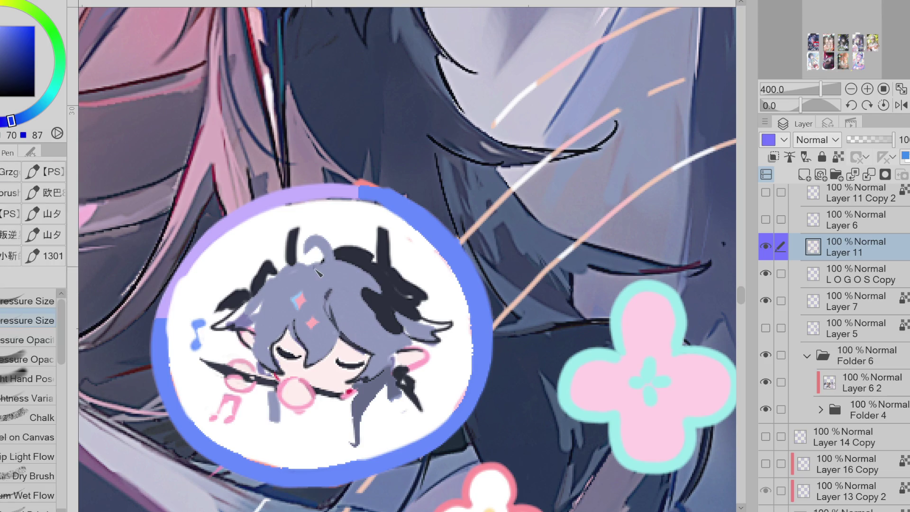
pyautogui.keyDown('alt'); pyautogui.click(247, 319); pyautogui.keyUp('alt')
pyautogui.moveTo(247, 320)
pyautogui.mouseDown()
pyautogui.moveTo(236, 327)
pyautogui.moveTo(263, 310)
pyautogui.moveTo(249, 341)
pyautogui.moveTo(268, 310)
pyautogui.mouseUp()
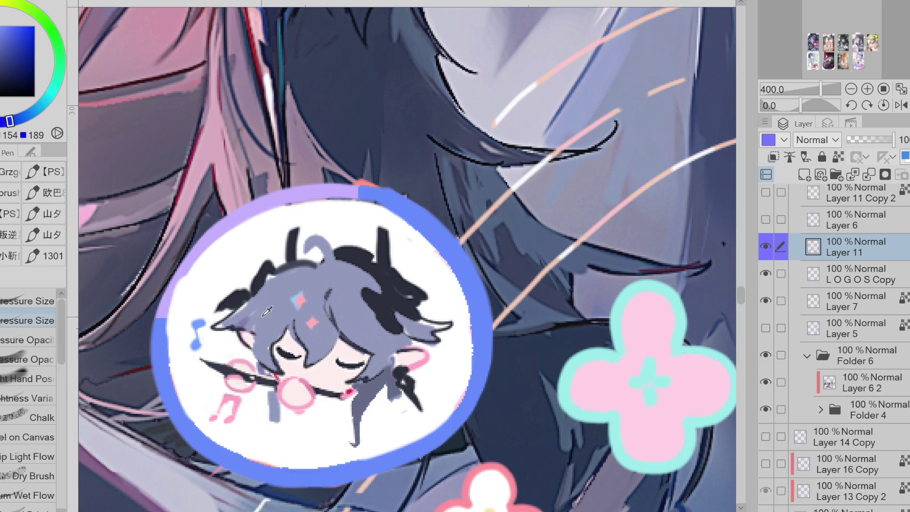
# Paint dark spiky hair strands on the left, right and along the antenna
pyautogui.keyDown('alt'); pyautogui.click(242, 300); pyautogui.keyUp('alt')
pyautogui.moveTo(220, 330)
pyautogui.mouseDown()
pyautogui.moveTo(259, 298)
pyautogui.moveTo(266, 307)
pyautogui.mouseUp()
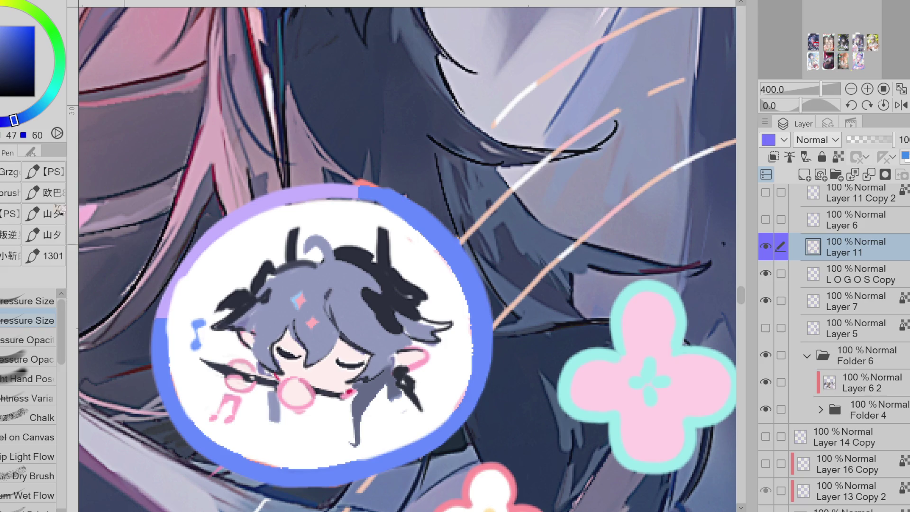
pyautogui.press('g')
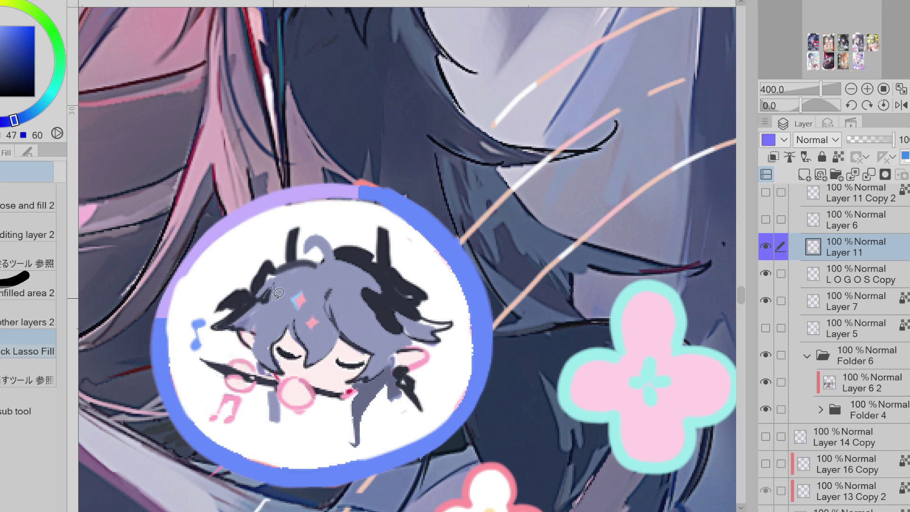
pyautogui.moveTo(261, 291)
pyautogui.mouseDown()
pyautogui.moveTo(256, 281)
pyautogui.moveTo(300, 219)
pyautogui.moveTo(286, 246)
pyautogui.mouseUp()
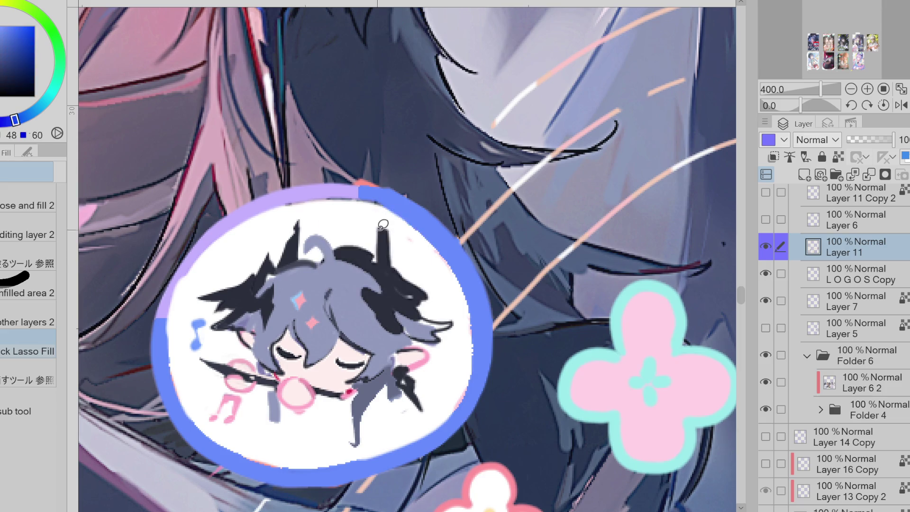
pyautogui.moveTo(367, 268); pyautogui.dragTo(391, 246)
pyautogui.keyDown('alt'); pyautogui.click(390, 269); pyautogui.keyUp('alt')
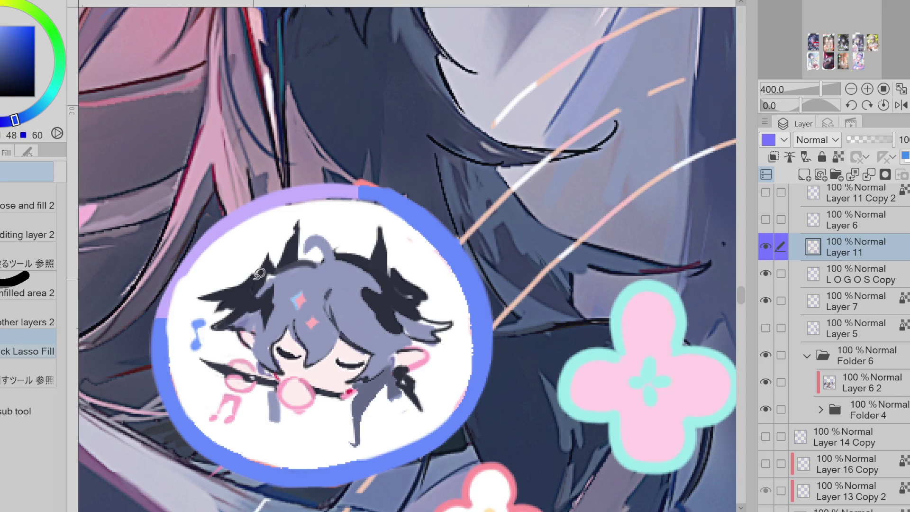
pyautogui.moveTo(417, 277)
pyautogui.mouseDown()
pyautogui.moveTo(402, 273)
pyautogui.moveTo(452, 322)
pyautogui.moveTo(442, 315)
pyautogui.moveTo(447, 337)
pyautogui.moveTo(391, 291)
pyautogui.moveTo(401, 303)
pyautogui.moveTo(360, 282)
pyautogui.moveTo(377, 284)
pyautogui.moveTo(364, 296)
pyautogui.moveTo(355, 289)
pyautogui.moveTo(353, 327)
pyautogui.moveTo(385, 308)
pyautogui.mouseUp()
# Replace the grey ahoge strand with a newly outlined one, discarding a trial dark patch
pyautogui.keyDown('alt'); pyautogui.click(370, 287); pyautogui.keyUp('alt')
pyautogui.keyDown('alt'); pyautogui.click(378, 284); pyautogui.keyUp('alt')
pyautogui.hotkey('ctrl', 'z')
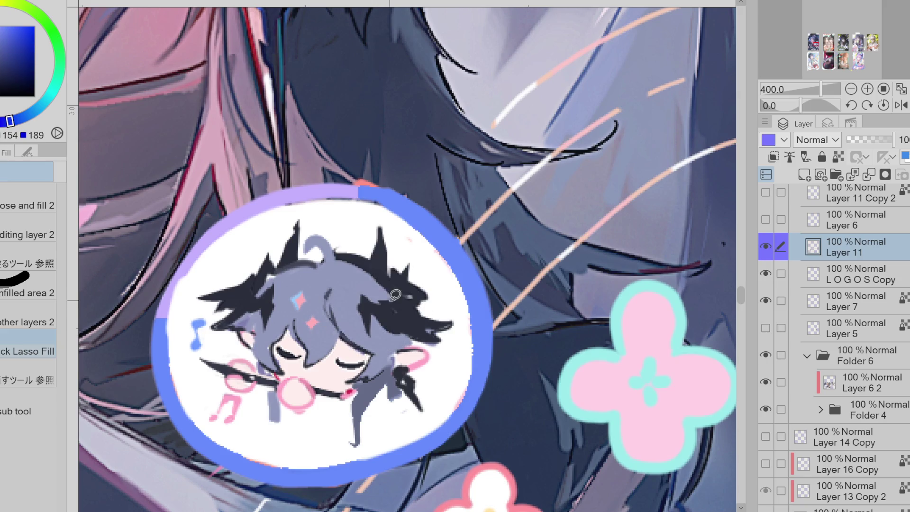
pyautogui.keyDown('alt'); pyautogui.click(406, 336); pyautogui.keyUp('alt')
pyautogui.hotkey('ctrl', 'z')
pyautogui.moveTo(317, 227)
pyautogui.keyDown('alt'); pyautogui.mouseDown()
pyautogui.moveTo(325, 261)
pyautogui.moveTo(342, 224)
pyautogui.moveTo(334, 260)
pyautogui.mouseUp(); pyautogui.keyUp('alt')
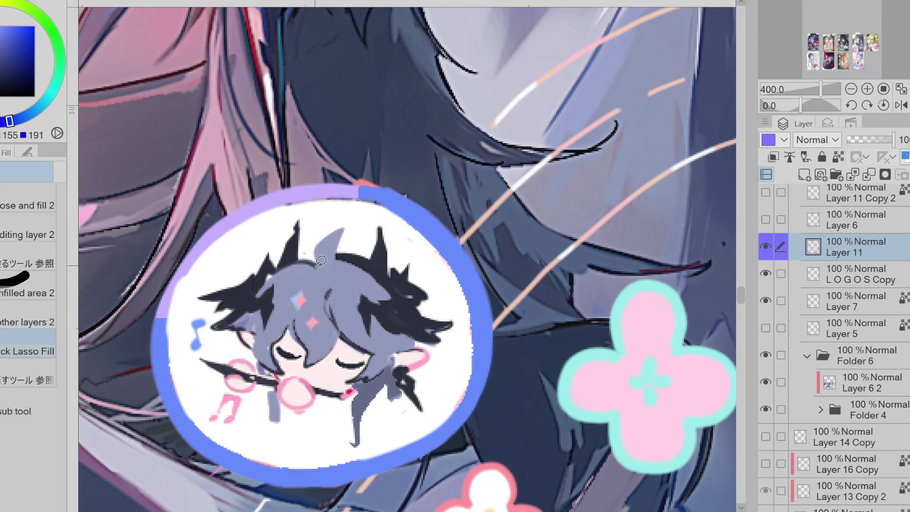
# Fill a slightly darker grey-blue patch in the hair
pyautogui.keyDown('alt'); pyautogui.click(346, 337); pyautogui.keyUp('alt')
pyautogui.keyDown('alt'); pyautogui.click(374, 345); pyautogui.keyUp('alt')
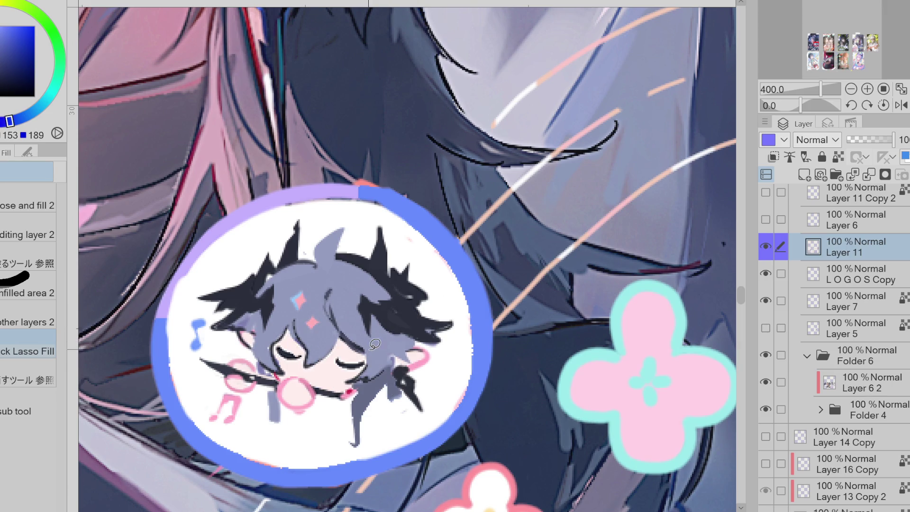
pyautogui.press('p')
pyautogui.keyDown('alt'); pyautogui.click(295, 333); pyautogui.keyUp('alt')
pyautogui.press('g')
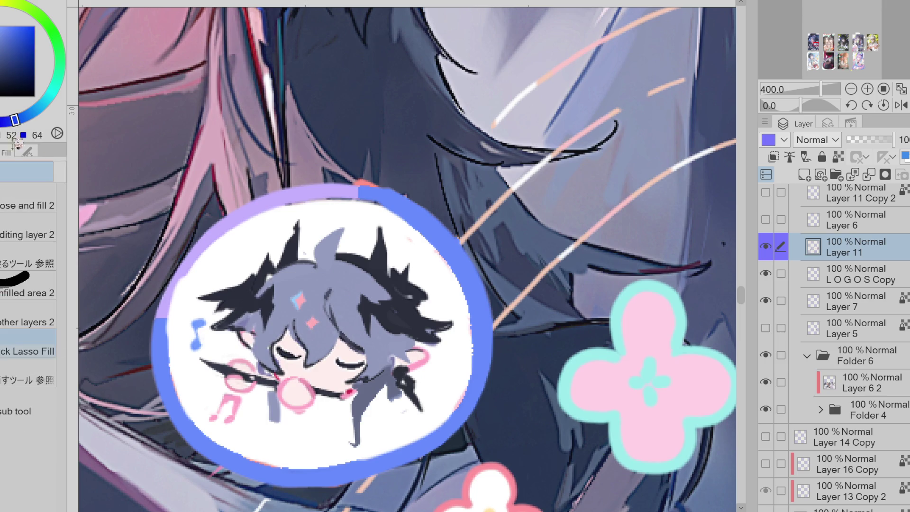
pyautogui.keyDown('alt'); pyautogui.click(315, 319); pyautogui.keyUp('alt')
pyautogui.keyDown('alt'); pyautogui.click(303, 318); pyautogui.keyUp('alt')
pyautogui.moveTo(305, 332); pyautogui.dragTo(320, 307)
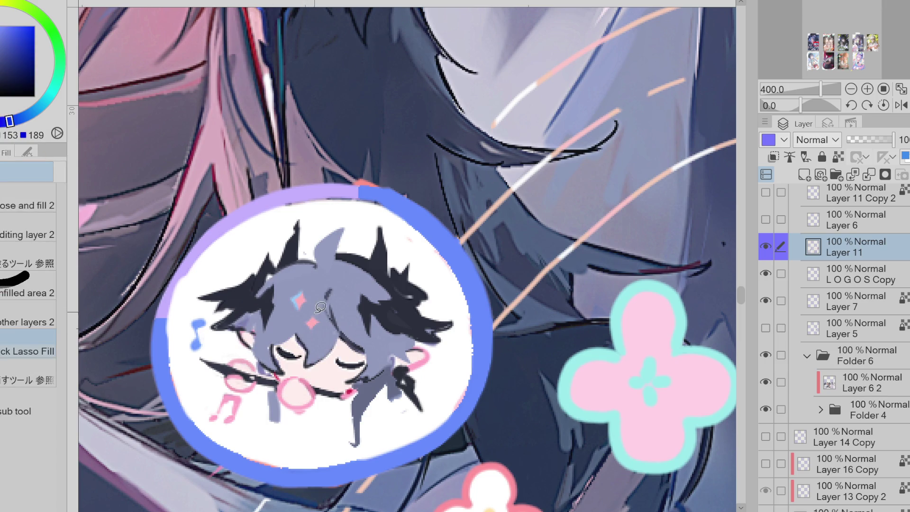
# Shade the hair beside the face in dark grey and erase stray strokes below the chin
pyautogui.keyDown('alt'); pyautogui.click(345, 341); pyautogui.keyUp('alt')
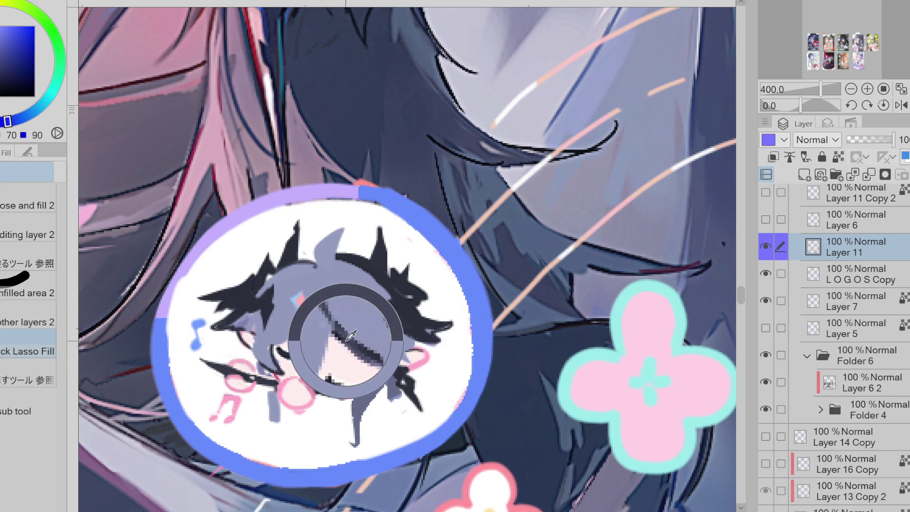
pyautogui.press('p')
pyautogui.moveTo(298, 336)
pyautogui.mouseDown()
pyautogui.moveTo(275, 353)
pyautogui.moveTo(258, 332)
pyautogui.moveTo(284, 424)
pyautogui.mouseUp()
pyautogui.keyDown('alt'); pyautogui.click(281, 426); pyautogui.keyUp('alt')
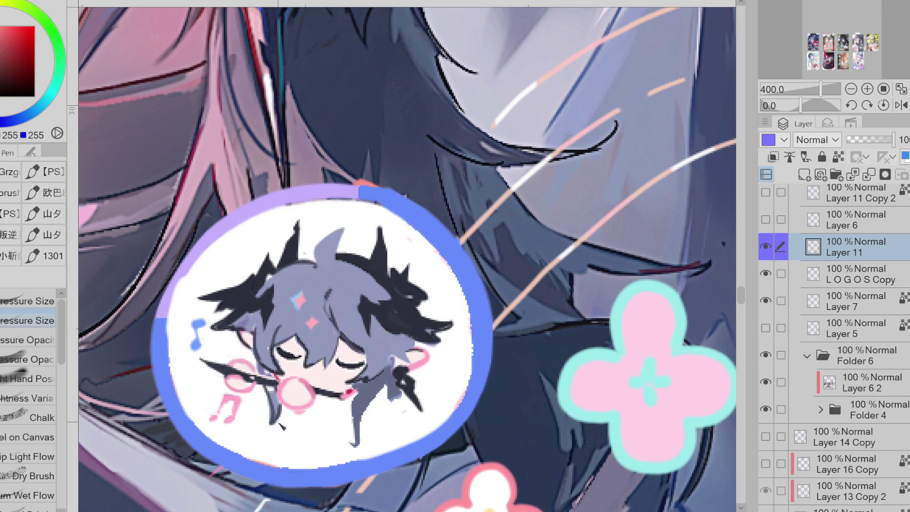
pyautogui.press('e')
pyautogui.moveTo(393, 400); pyautogui.dragTo(355, 443)
pyautogui.press('p')
# Extend the grey spiky hair around the strand near the chin
pyautogui.keyDown('alt'); pyautogui.click(375, 370); pyautogui.keyUp('alt')
pyautogui.press('g')
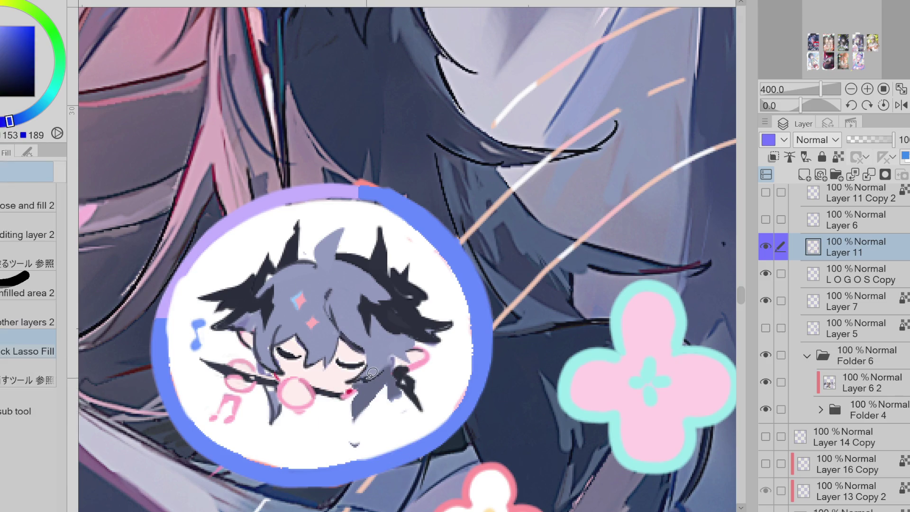
pyautogui.moveTo(372, 373)
pyautogui.mouseDown()
pyautogui.moveTo(352, 414)
pyautogui.moveTo(381, 379)
pyautogui.mouseUp()
pyautogui.keyDown('alt'); pyautogui.click(400, 381); pyautogui.keyUp('alt')
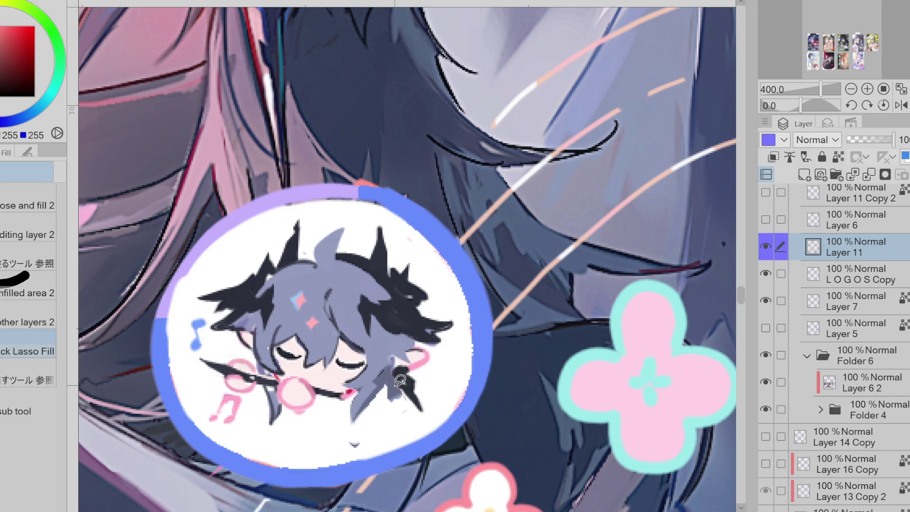
pyautogui.keyDown('alt'); pyautogui.click(398, 374); pyautogui.keyUp('alt')
pyautogui.click(399, 379)
pyautogui.moveTo(399, 391)
pyautogui.mouseDown()
pyautogui.moveTo(391, 379)
pyautogui.moveTo(389, 398)
pyautogui.moveTo(381, 385)
pyautogui.moveTo(386, 419)
pyautogui.moveTo(414, 362)
pyautogui.moveTo(386, 365)
pyautogui.moveTo(408, 357)
pyautogui.moveTo(414, 337)
pyautogui.mouseUp()
# Paint a dark strand near the chin and a dark line across the pink bubble
pyautogui.keyDown('alt'); pyautogui.click(412, 363); pyautogui.keyUp('alt')
pyautogui.press('p')
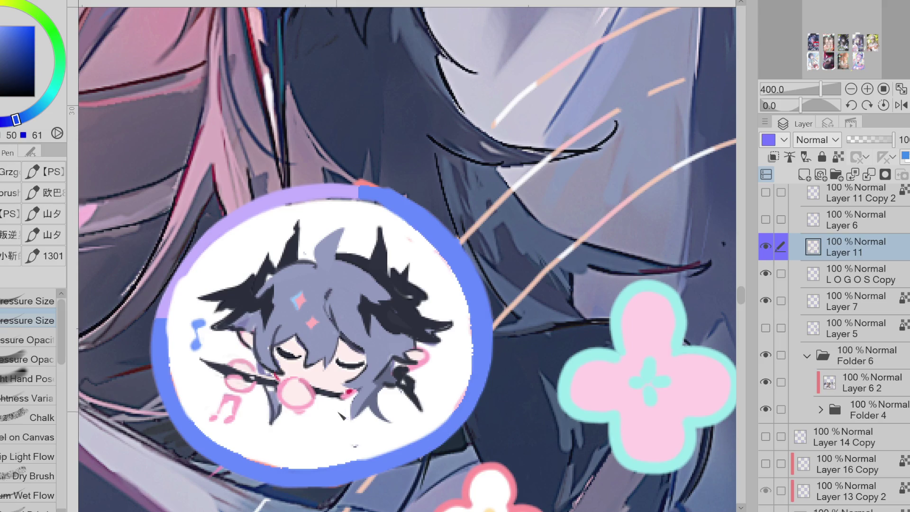
pyautogui.moveTo(364, 392); pyautogui.dragTo(367, 424)
pyautogui.moveTo(321, 384); pyautogui.dragTo(281, 394)
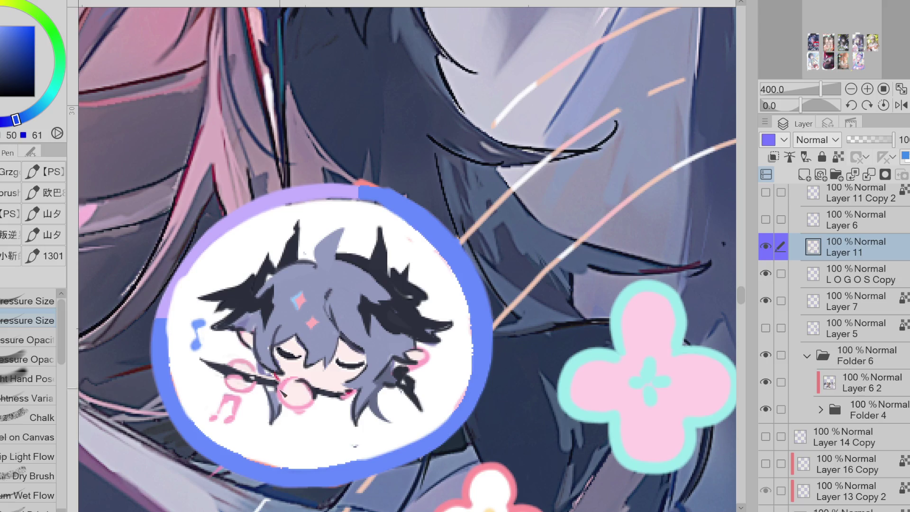
# Fill in the glasses line with dark blue
pyautogui.keyDown('alt'); pyautogui.click(424, 363); pyautogui.keyUp('alt')
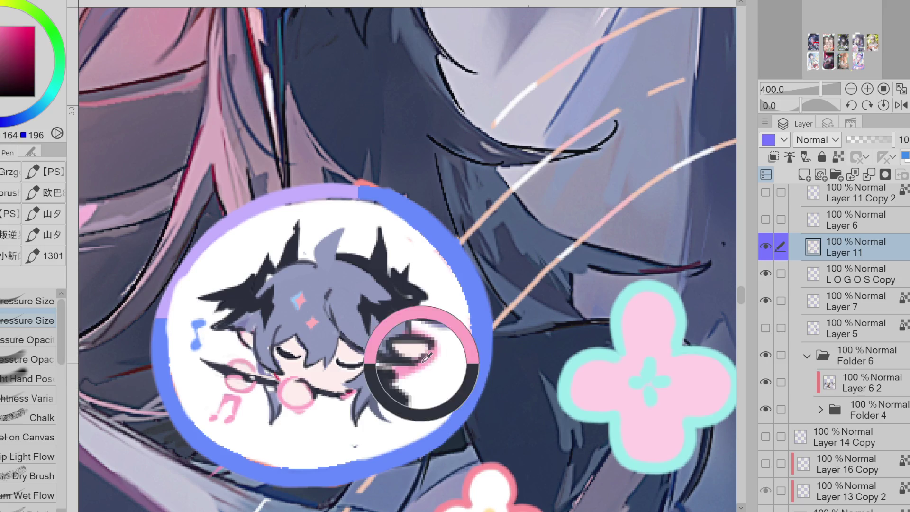
pyautogui.keyDown('alt'); pyautogui.click(296, 383); pyautogui.keyUp('alt')
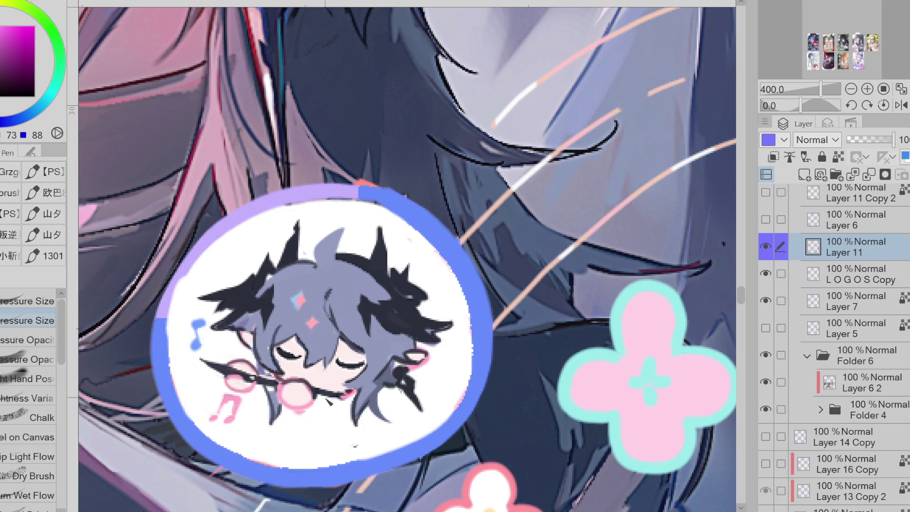
pyautogui.keyDown('alt'); pyautogui.click(273, 389); pyautogui.keyUp('alt')
pyautogui.keyDown('alt'); pyautogui.click(373, 391); pyautogui.keyUp('alt')
pyautogui.press('g')
pyautogui.moveTo(282, 372); pyautogui.dragTo(275, 375)
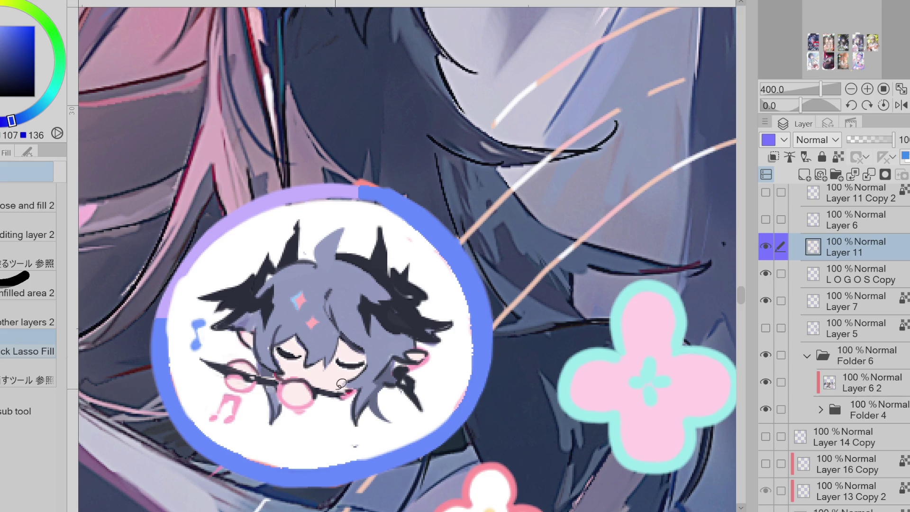
# Recolour the stem across the chibi's face in a lighter grey-blue
pyautogui.keyDown('alt'); pyautogui.click(316, 388); pyautogui.keyUp('alt')
pyautogui.keyDown('alt'); pyautogui.click(212, 294); pyautogui.keyUp('alt')
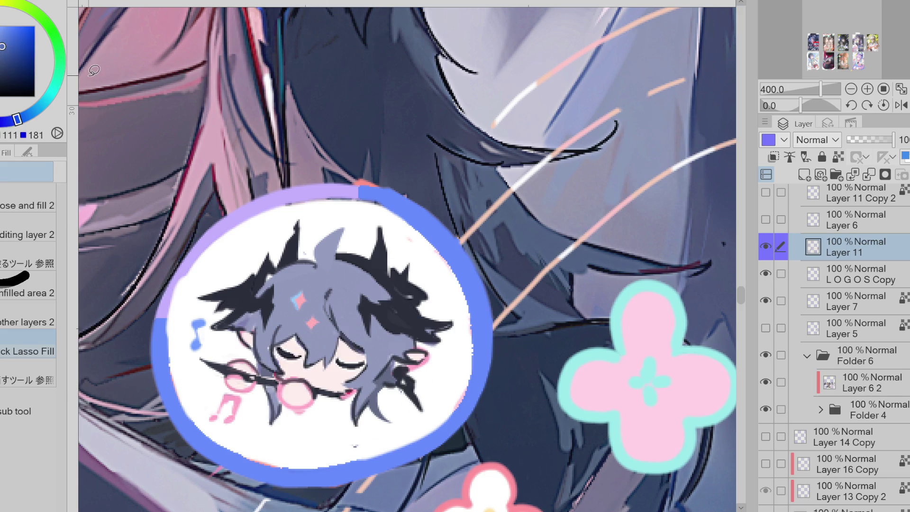
pyautogui.moveTo(343, 386)
pyautogui.mouseDown()
pyautogui.moveTo(315, 393)
pyautogui.moveTo(375, 362)
pyautogui.moveTo(265, 372)
pyautogui.moveTo(211, 360)
pyautogui.mouseUp()
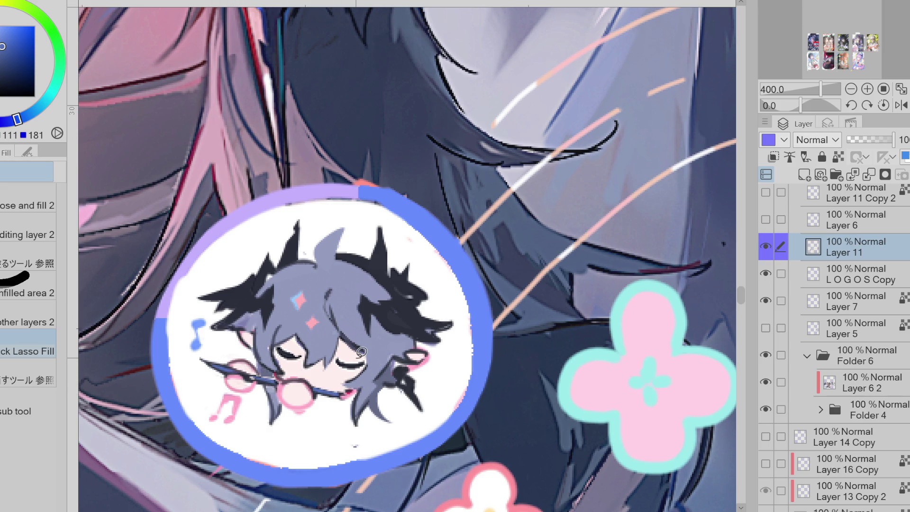
# Extend the blue hair highlight downward in a brighter blue
pyautogui.keyDown('alt'); pyautogui.click(299, 264); pyautogui.keyUp('alt')
pyautogui.press('p')
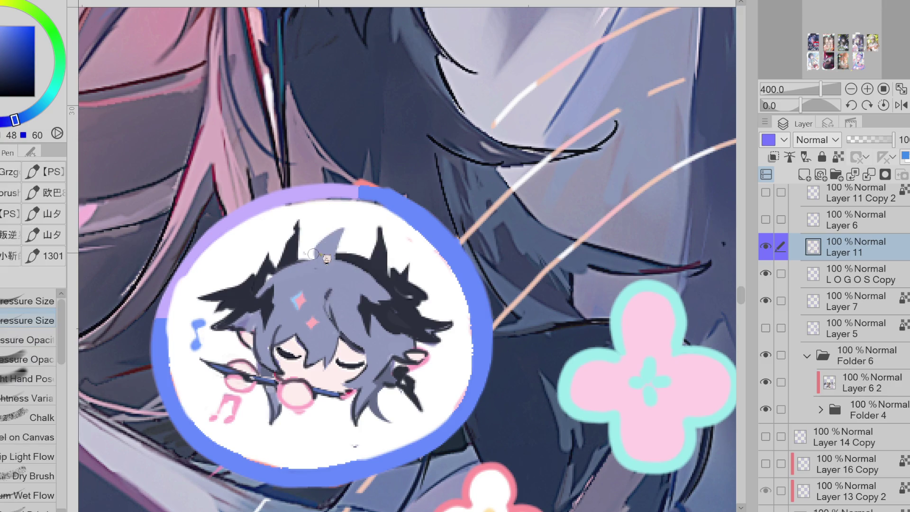
pyautogui.keyDown('alt'); pyautogui.click(107, 84); pyautogui.keyUp('alt')
pyautogui.moveTo(277, 301); pyautogui.dragTo(274, 311)
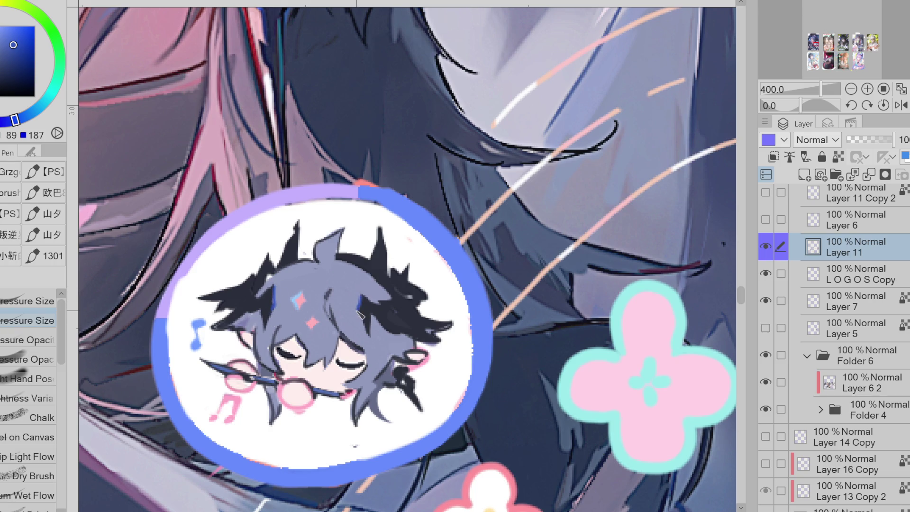
pyautogui.keyDown('alt'); pyautogui.click(363, 449); pyautogui.keyUp('alt')
# Erase the ring's uneven lower-left edge
pyautogui.press('j')
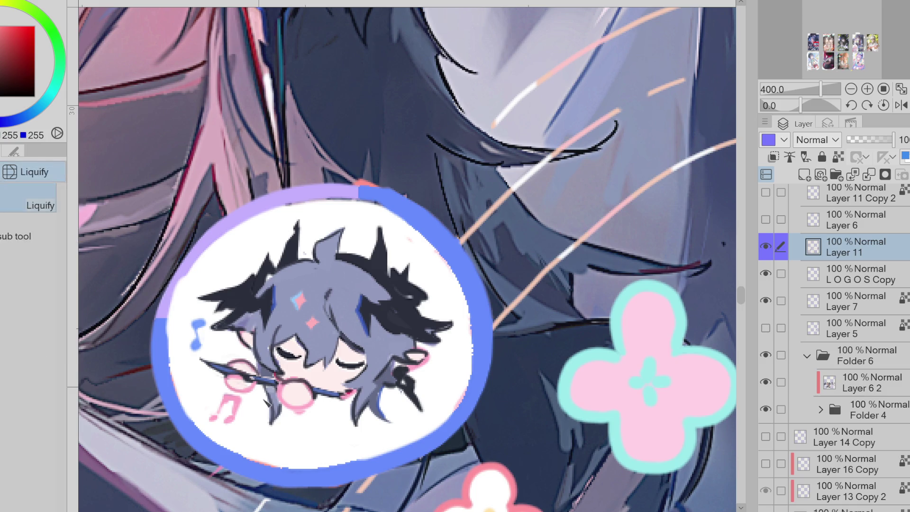
pyautogui.press('e')
pyautogui.moveTo(180, 438); pyautogui.dragTo(221, 464)
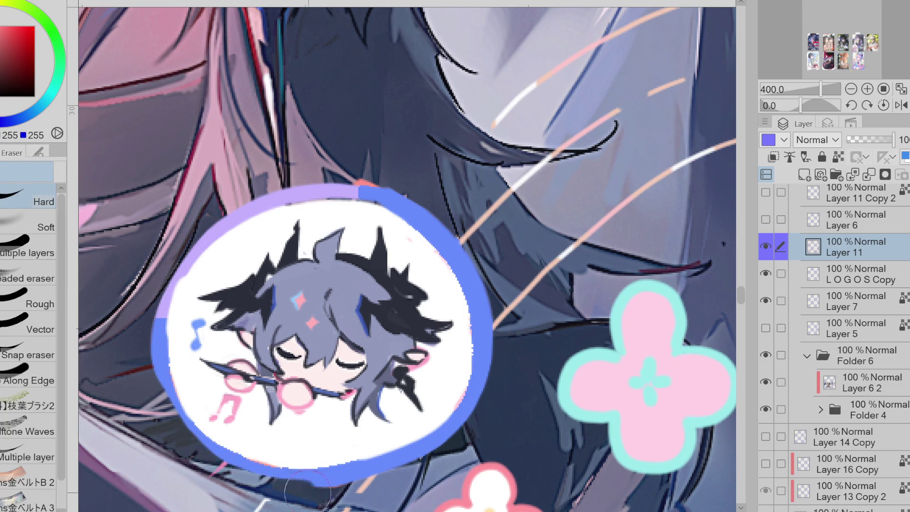
pyautogui.moveTo(152, 315); pyautogui.dragTo(156, 395)
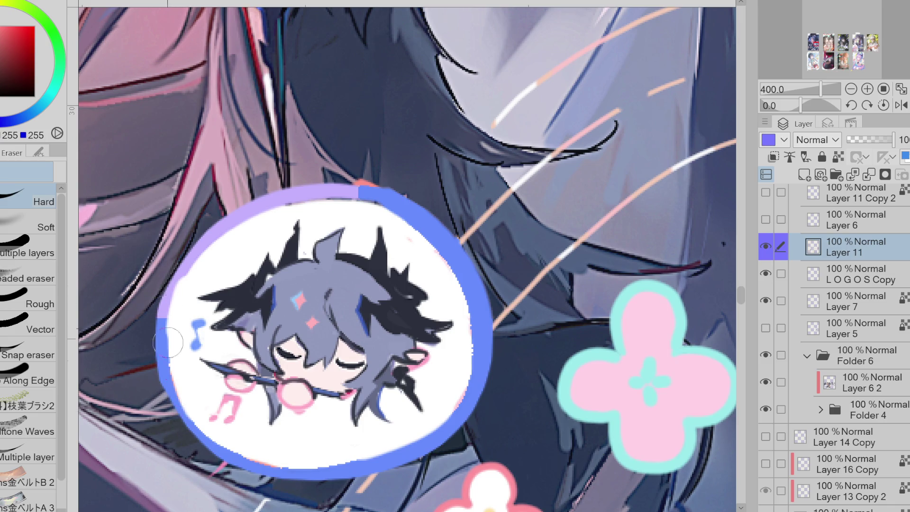
# Redraw the ring's left edge in blue and its bottom edge in lavender
pyautogui.keyDown('alt'); pyautogui.click(462, 384); pyautogui.keyUp('alt')
pyautogui.press('p')
pyautogui.moveTo(166, 308)
pyautogui.mouseDown()
pyautogui.moveTo(184, 394)
pyautogui.moveTo(171, 365)
pyautogui.moveTo(254, 468)
pyautogui.mouseUp()
pyautogui.hotkey('ctrl', 'z')
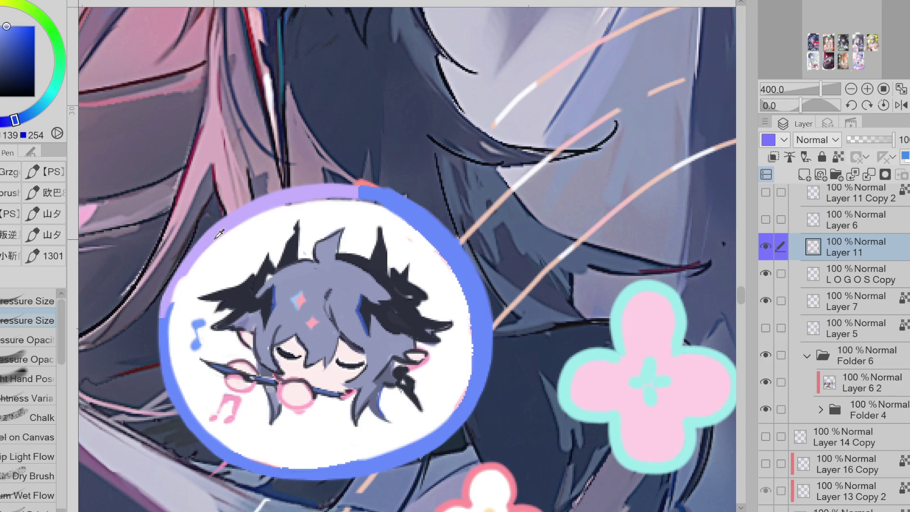
pyautogui.keyDown('alt'); pyautogui.click(172, 304); pyautogui.keyUp('alt')
pyautogui.keyDown('alt'); pyautogui.click(174, 289); pyautogui.keyUp('alt')
pyautogui.moveTo(168, 286); pyautogui.dragTo(164, 334)
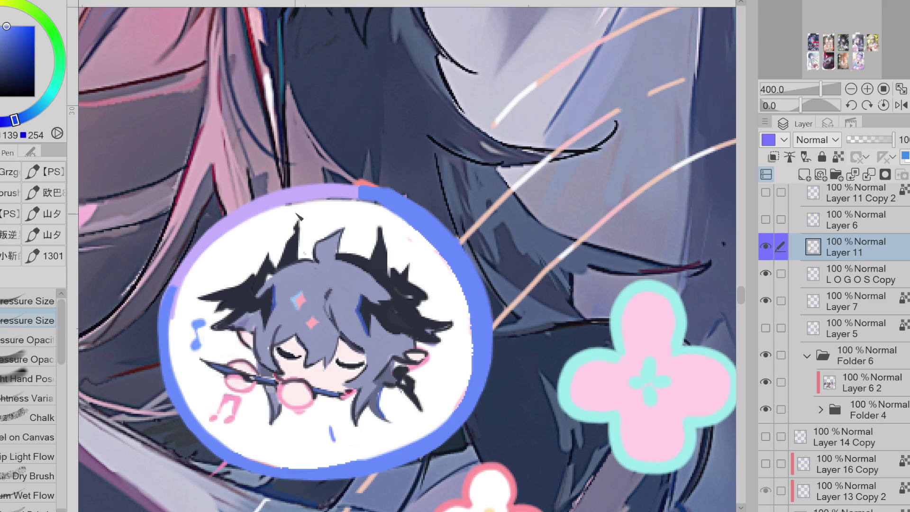
pyautogui.keyDown('alt'); pyautogui.click(306, 194); pyautogui.keyUp('alt')
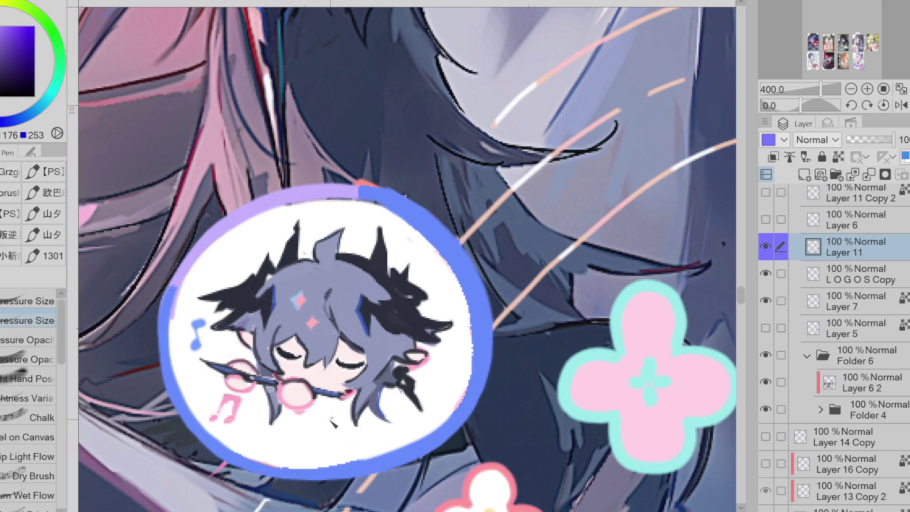
pyautogui.moveTo(258, 466); pyautogui.dragTo(341, 469)
# Paint blue over the pink mark in the chibi's hair
pyautogui.keyDown('alt'); pyautogui.click(449, 348); pyautogui.keyUp('alt')
pyautogui.keyDown('alt'); pyautogui.click(423, 372); pyautogui.keyUp('alt')
pyautogui.keyDown('alt'); pyautogui.click(423, 362); pyautogui.keyUp('alt')
pyautogui.keyDown('alt'); pyautogui.click(429, 360); pyautogui.keyUp('alt')
pyautogui.keyDown('alt'); pyautogui.click(409, 377); pyautogui.keyUp('alt')
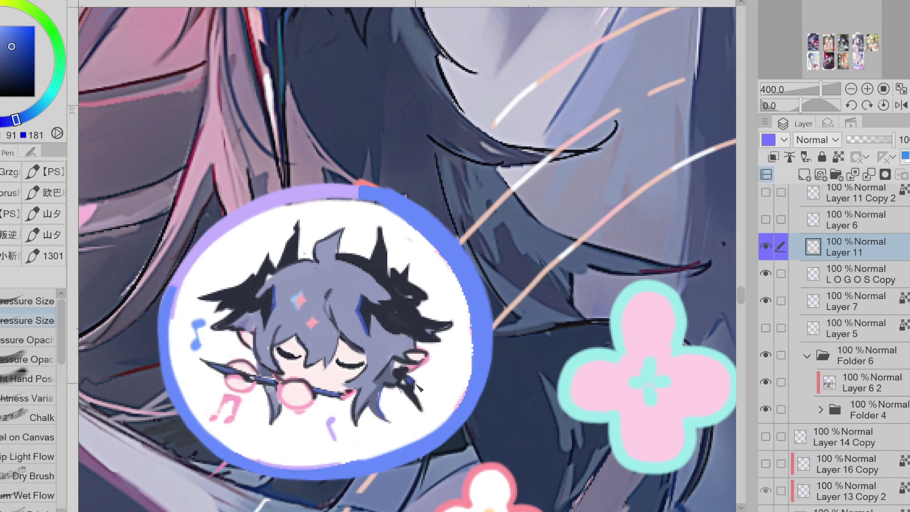
pyautogui.moveTo(315, 322); pyautogui.dragTo(315, 334)
# Lasso-fill the chibi's mouth area in dark navy
pyautogui.keyDown('alt'); pyautogui.click(340, 397); pyautogui.keyUp('alt')
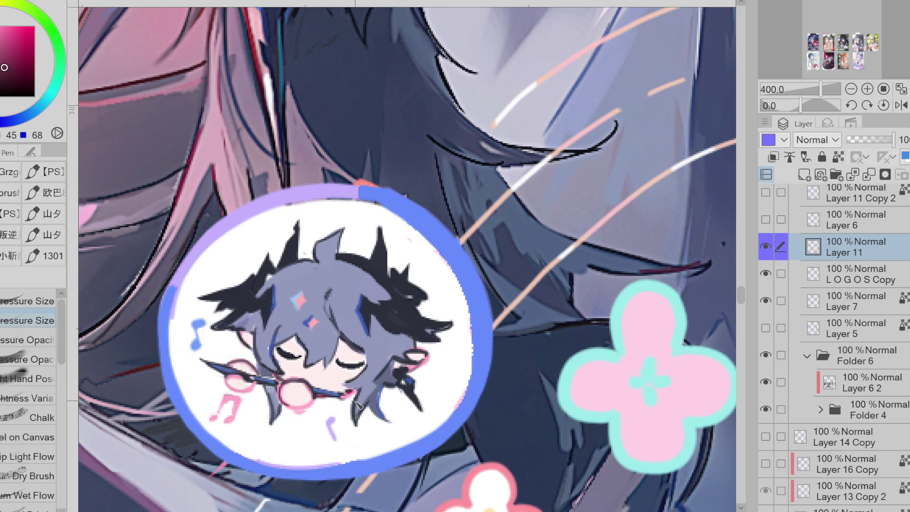
pyautogui.click(10, 75)
pyautogui.press('g')
pyautogui.moveTo(306, 379)
pyautogui.mouseDown()
pyautogui.moveTo(284, 398)
pyautogui.moveTo(315, 387)
pyautogui.moveTo(284, 401)
pyautogui.moveTo(315, 383)
pyautogui.mouseUp()
pyautogui.keyDown('alt'); pyautogui.click(308, 275); pyautogui.keyUp('alt')
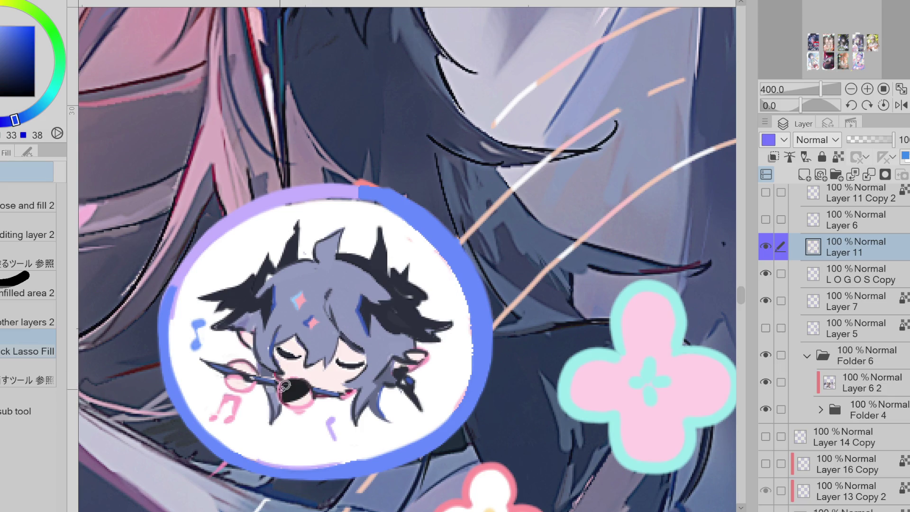
# Fill the pink ring left of the mouth dark navy as the microphone head
pyautogui.moveTo(250, 366)
pyautogui.mouseDown()
pyautogui.moveTo(230, 382)
pyautogui.moveTo(272, 375)
pyautogui.moveTo(250, 377)
pyautogui.mouseUp()
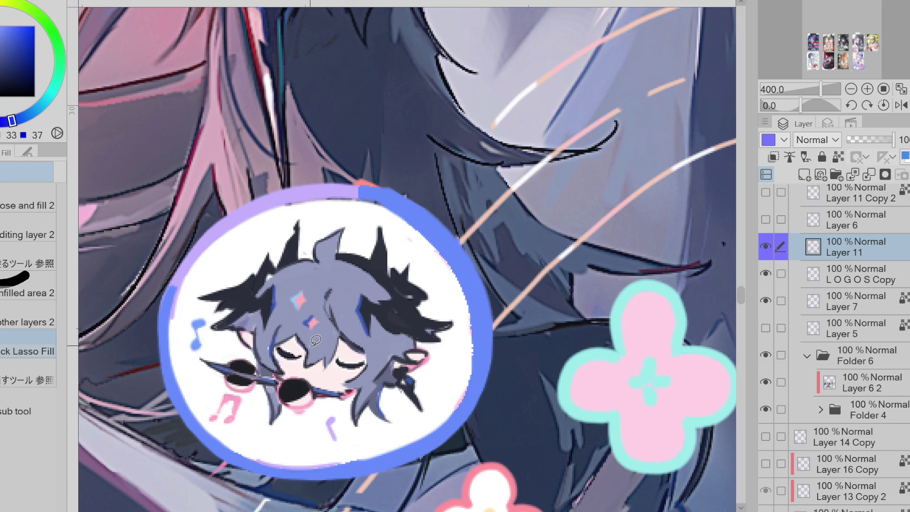
pyautogui.keyDown('alt'); pyautogui.click(236, 372); pyautogui.keyUp('alt')
pyautogui.keyDown('alt'); pyautogui.click(401, 317); pyautogui.keyUp('alt')
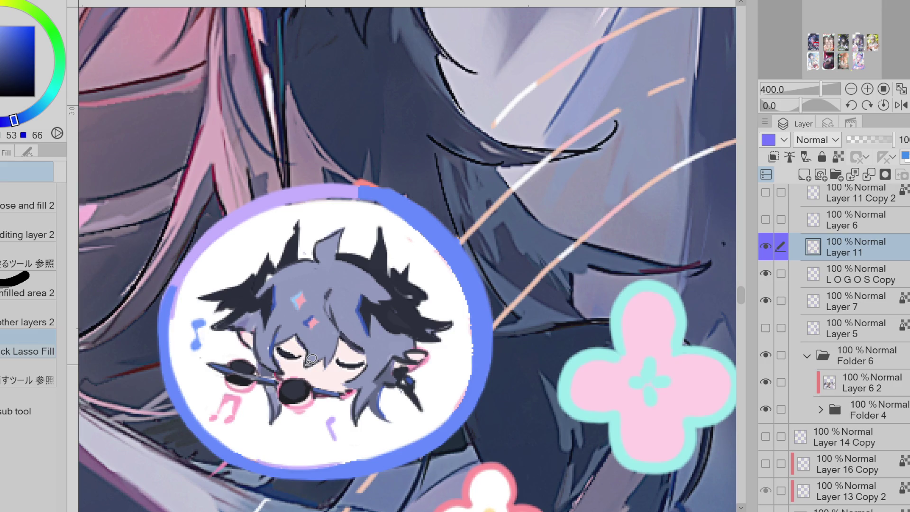
pyautogui.press('p')
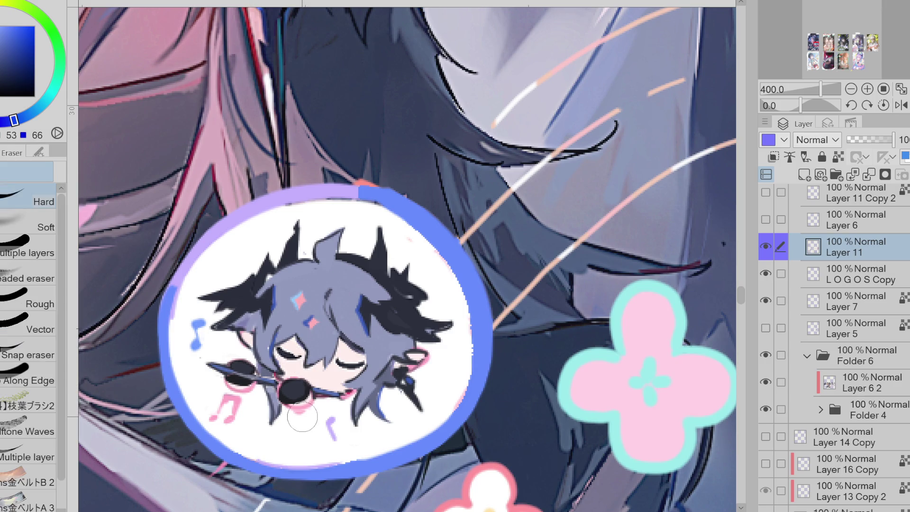
pyautogui.press('x')
pyautogui.keyDown('alt'); pyautogui.click(323, 406); pyautogui.keyUp('alt')
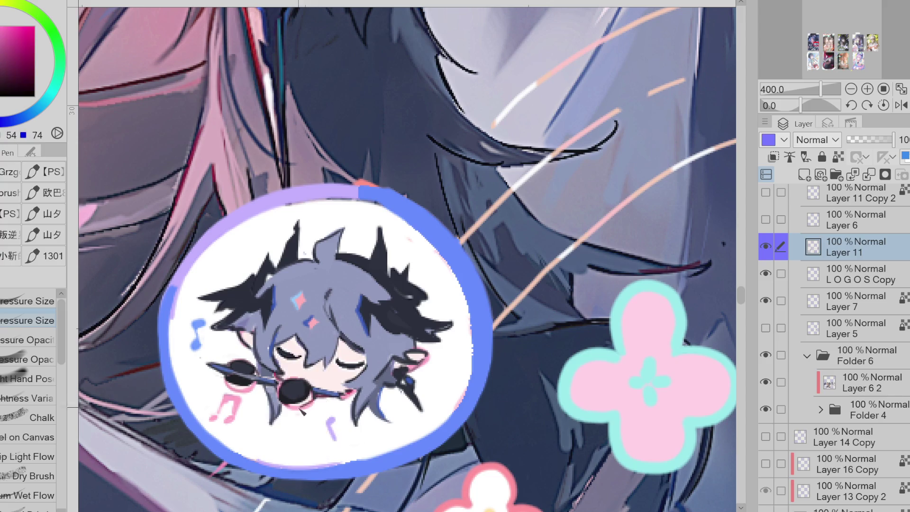
# Sample the hair blue, swap main and sub colours, and zoom out to the full poster
pyautogui.scroll(2, 298, 299)
pyautogui.scroll(-2, 297, 299)
pyautogui.keyDown('alt'); pyautogui.click(298, 300); pyautogui.keyUp('alt')
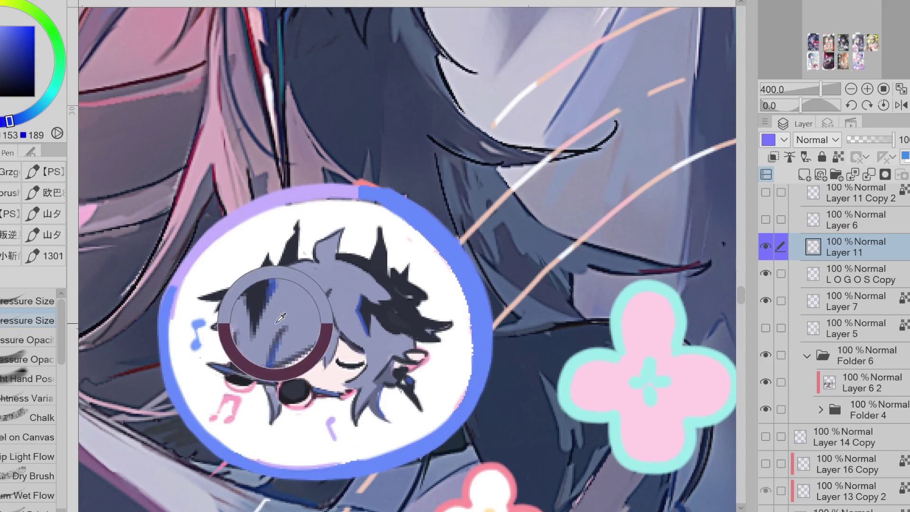
pyautogui.press('x')
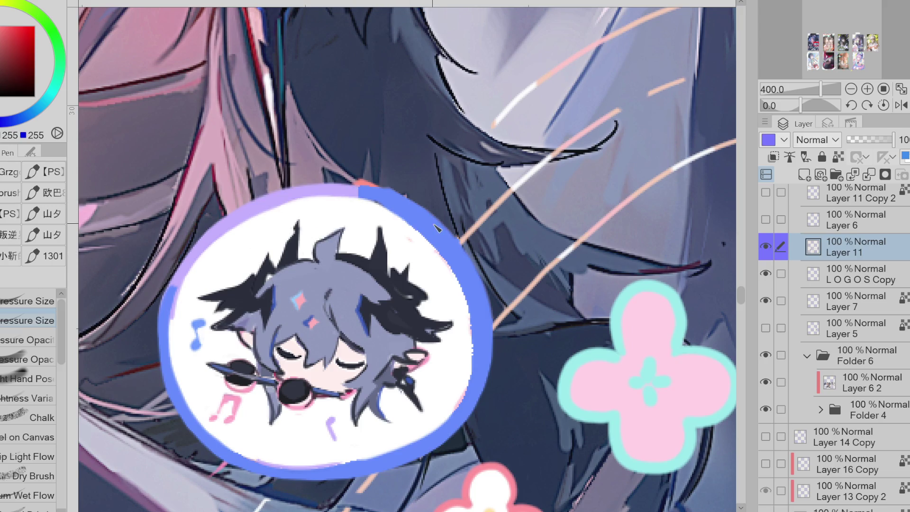
pyautogui.scroll(-2, 434, 258)
pyautogui.scroll(-1, 447, 283)
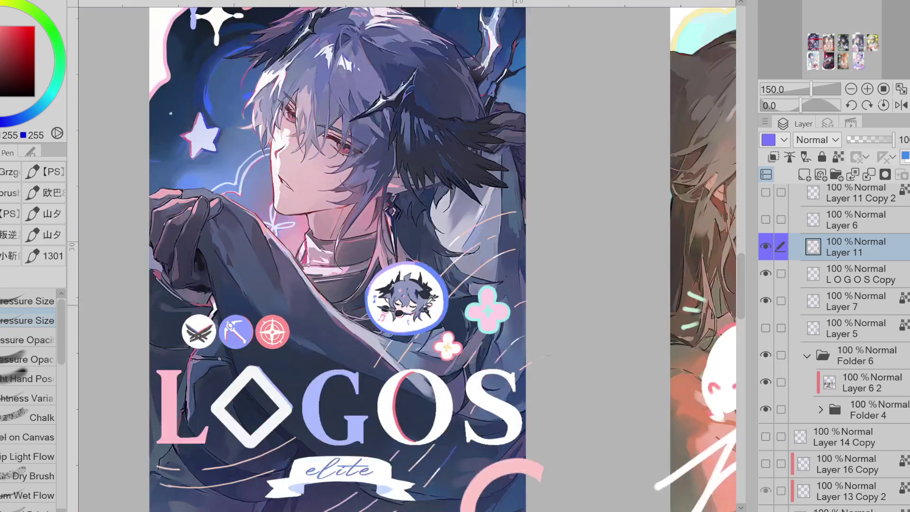
pyautogui.scroll(5, 420, 305)
pyautogui.keyDown('alt'); pyautogui.click(397, 310); pyautogui.keyUp('alt')
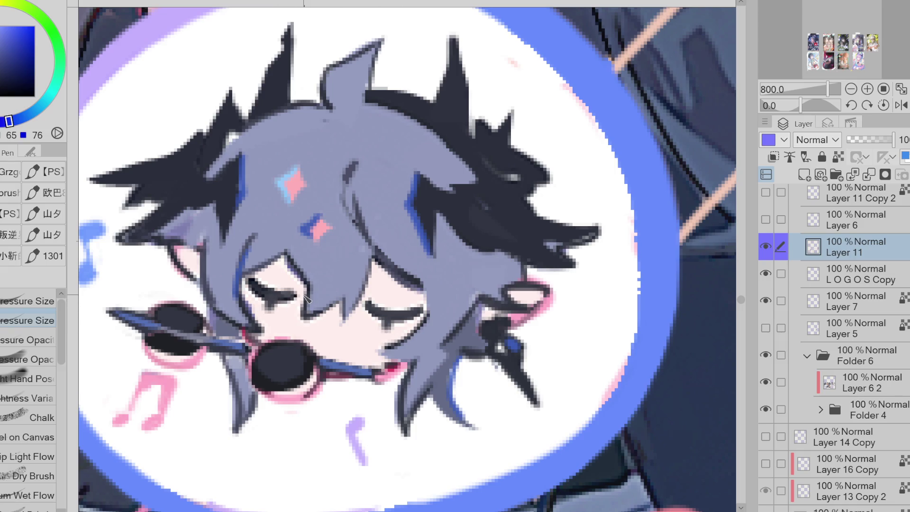
pyautogui.scroll(2, 396, 322)
pyautogui.scroll(-2, 407, 308)
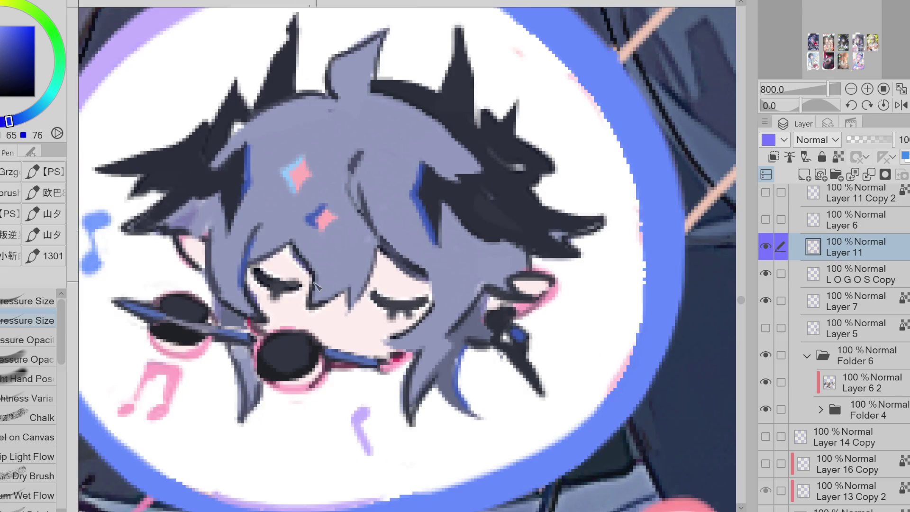
pyautogui.scroll(-4, 334, 292)
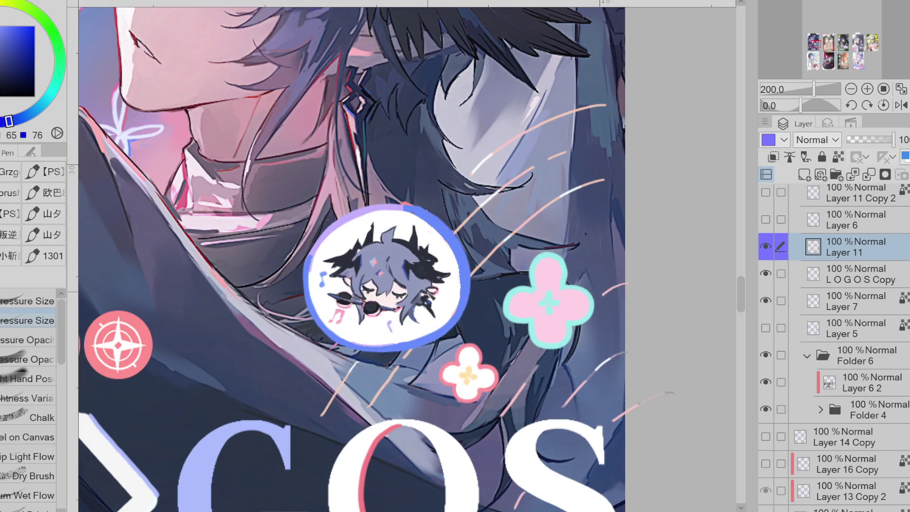
pyautogui.scroll(2, 426, 280)
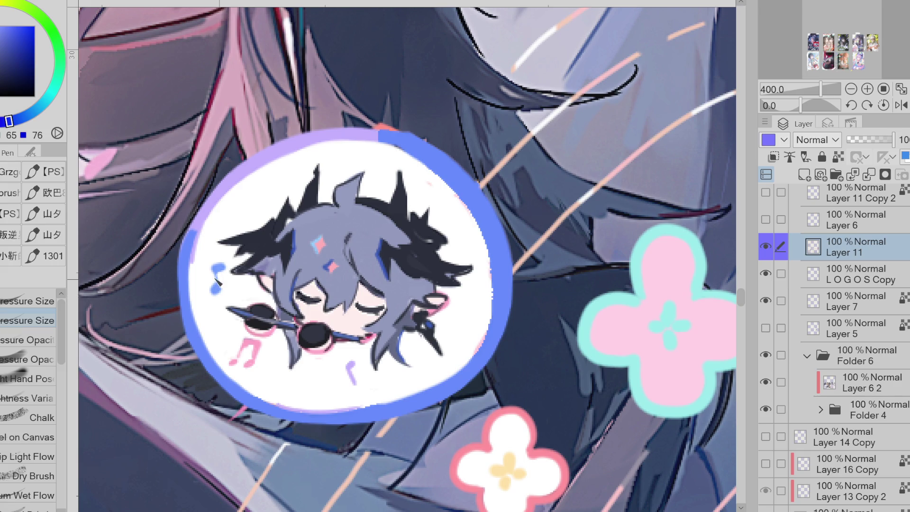
pyautogui.press('g')
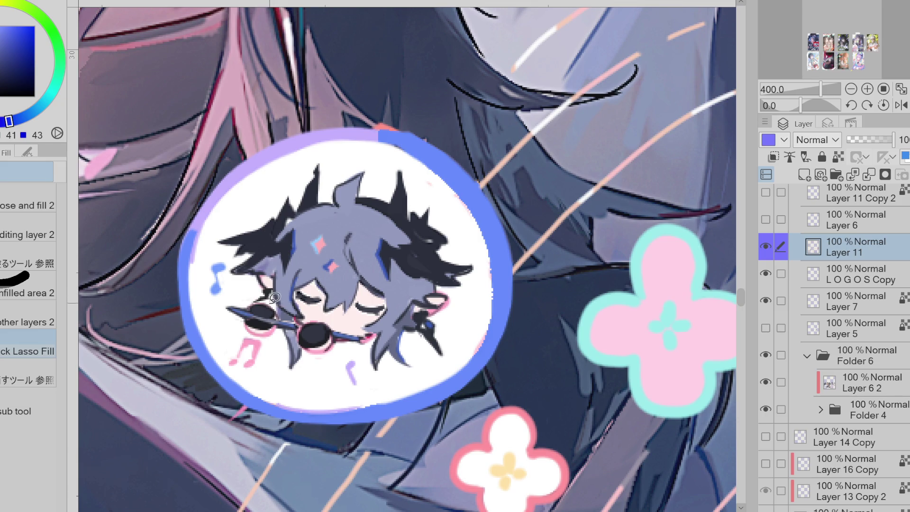
pyautogui.moveTo(260, 318); pyautogui.dragTo(268, 310)
pyautogui.hotkey('ctrl', 'z')
pyautogui.keyDown('alt'); pyautogui.click(401, 332); pyautogui.keyUp('alt')
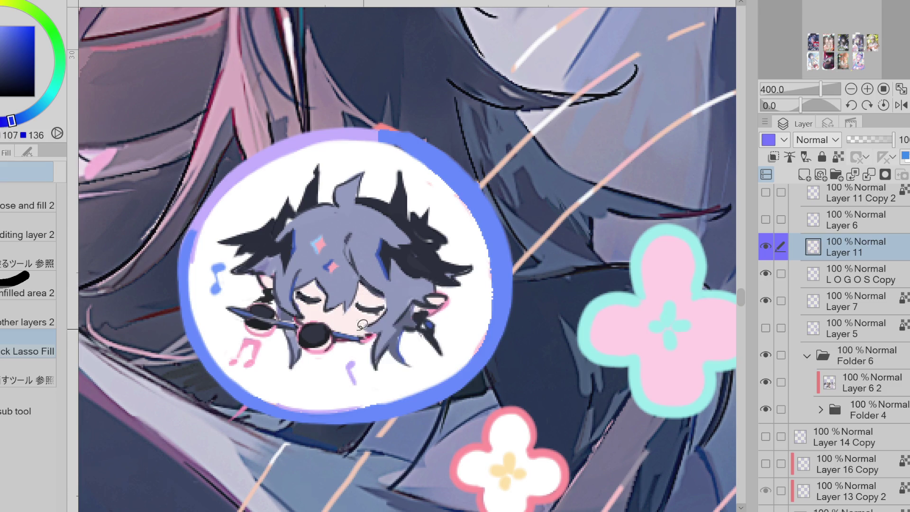
pyautogui.scroll(-3, 441, 306)
pyautogui.scroll(-2, 441, 306)
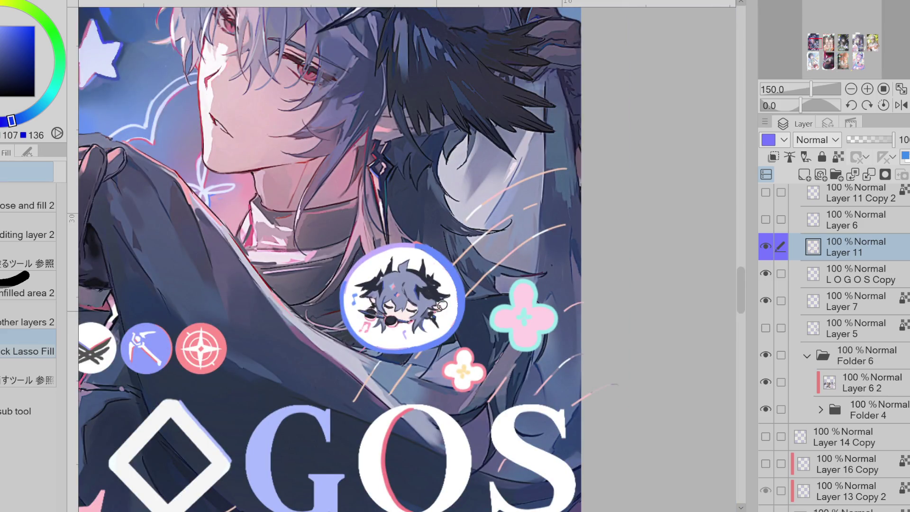
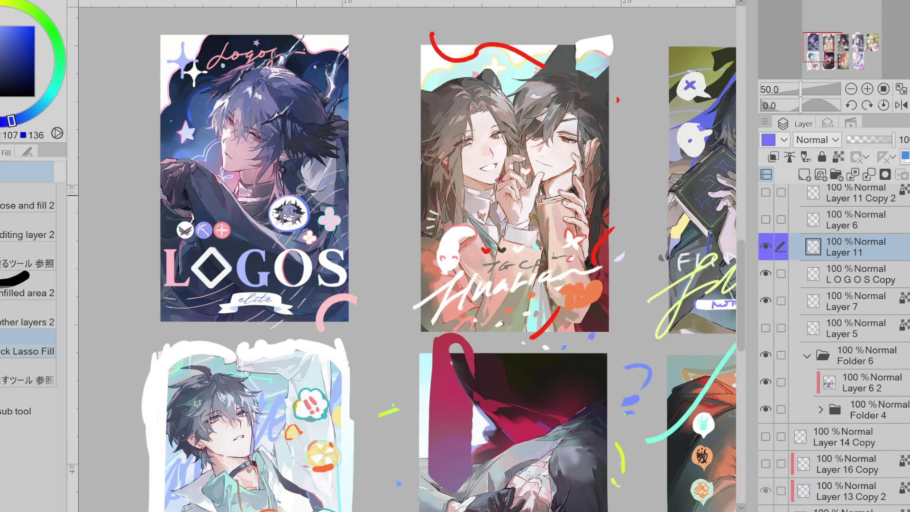
# Copy a lassoed piece of lettering onto a new layer and merge it down into LOGOS Copy
pyautogui.press('m')
pyautogui.moveTo(256, 212)
pyautogui.mouseDown()
pyautogui.moveTo(363, 210)
pyautogui.moveTo(326, 217)
pyautogui.mouseUp()
pyautogui.hotkey('ctrl', 'c')
pyautogui.hotkey('ctrl', 'v')
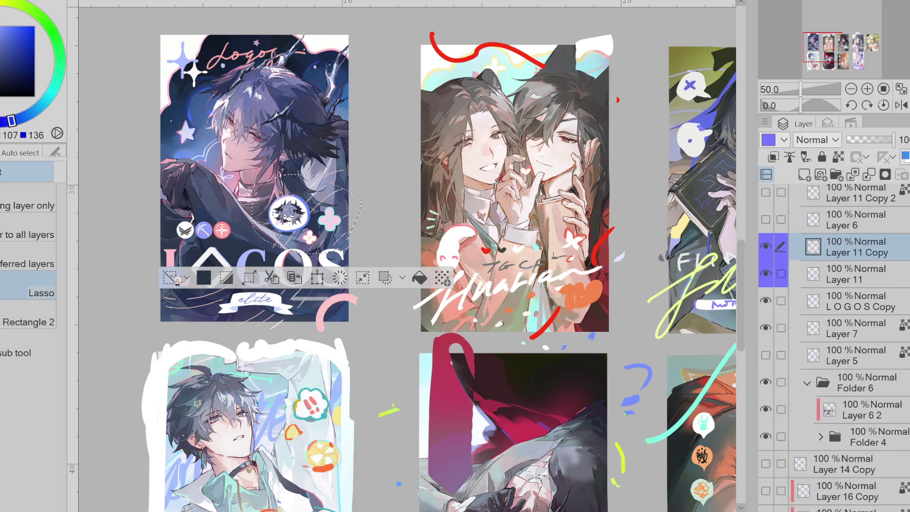
pyautogui.moveTo(773, 255); pyautogui.dragTo(773, 301)
pyautogui.click(772, 280)
pyautogui.click(770, 277)
pyautogui.moveTo(837, 300); pyautogui.dragTo(855, 267)
pyautogui.click(870, 176)
pyautogui.click(765, 273)
pyautogui.click(765, 273)
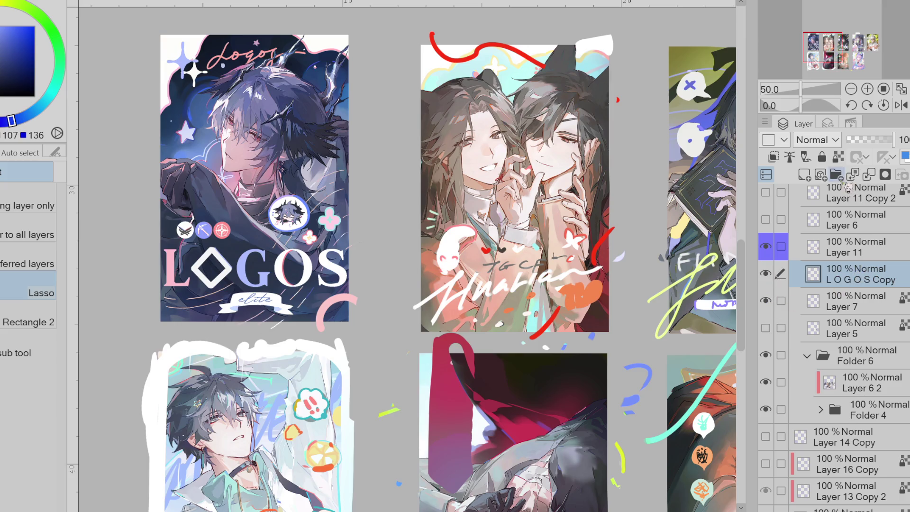
# Group LOGOS Copy with Layer 7 into Folder 5 and collapse the folder
pyautogui.keyDown('ctrl'); pyautogui.click(813, 307); pyautogui.keyUp('ctrl')
pyautogui.hotkey('ctrl', 'g')
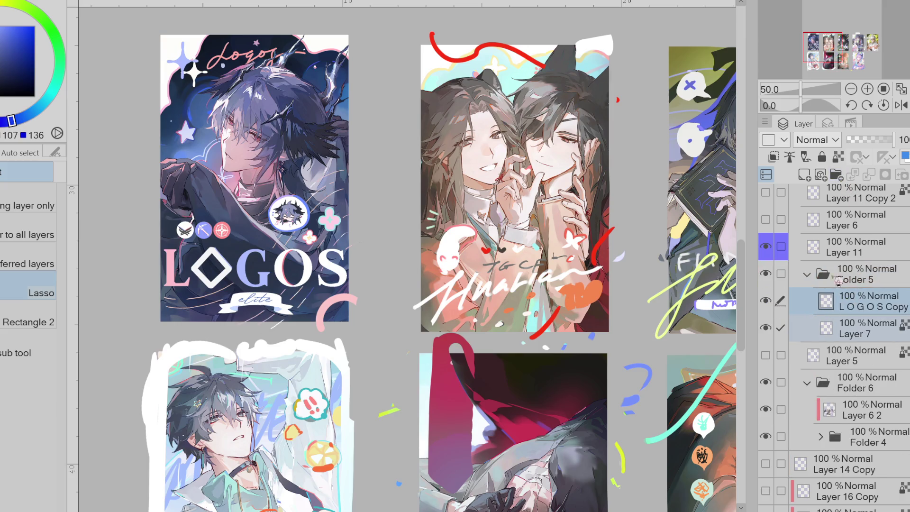
pyautogui.click(808, 275)
pyautogui.hotkey('ctrl', '0')
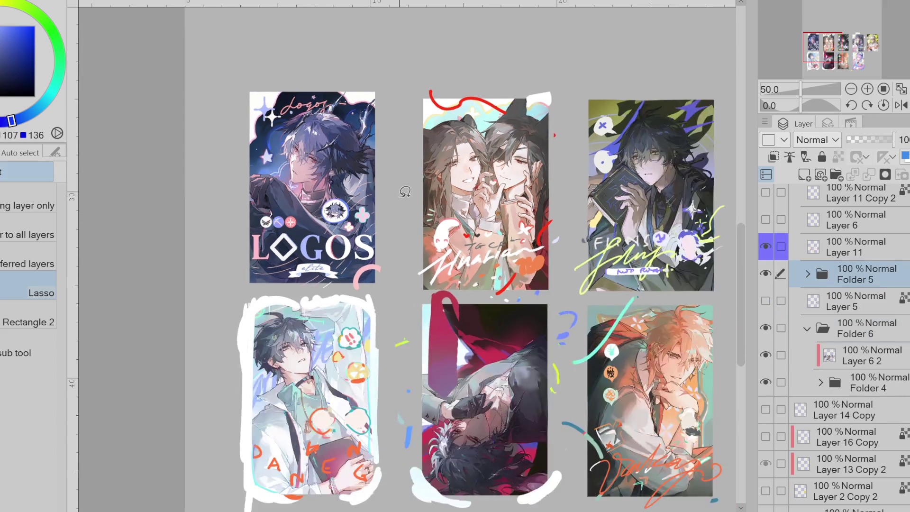
# Reorder Layer 5 and Folder 5 in the stack and hide the Layer 11 and Layer 5 overlays
pyautogui.click(766, 303)
pyautogui.click(766, 302)
pyautogui.click(766, 302)
pyautogui.click(858, 302)
pyautogui.moveTo(857, 303); pyautogui.dragTo(834, 265)
pyautogui.moveTo(771, 256); pyautogui.dragTo(773, 280)
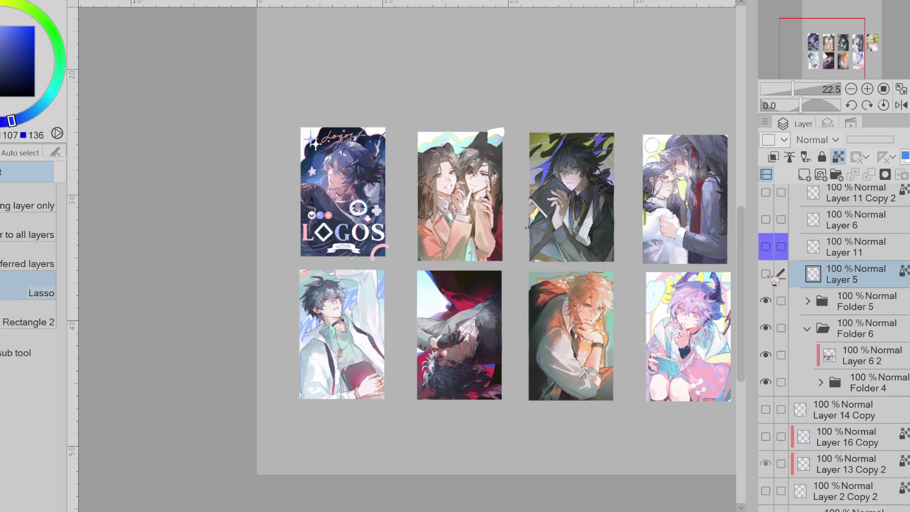
pyautogui.click(813, 303)
pyautogui.moveTo(858, 305); pyautogui.dragTo(857, 236)
pyautogui.scroll(2, 459, 180)
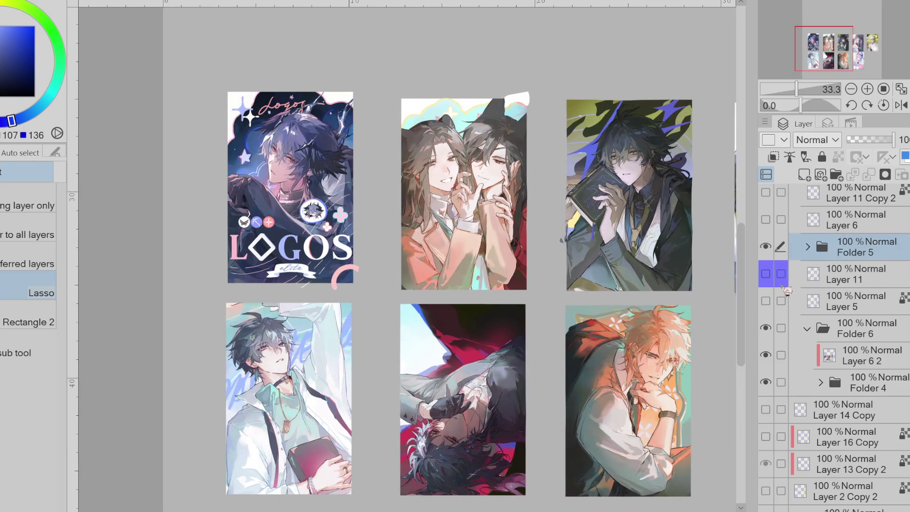
# Expand Folder 5, select LOGOS Copy and show Layer 11's doodles again, then inspect every card
pyautogui.click(806, 248)
pyautogui.click(834, 283)
pyautogui.click(778, 334)
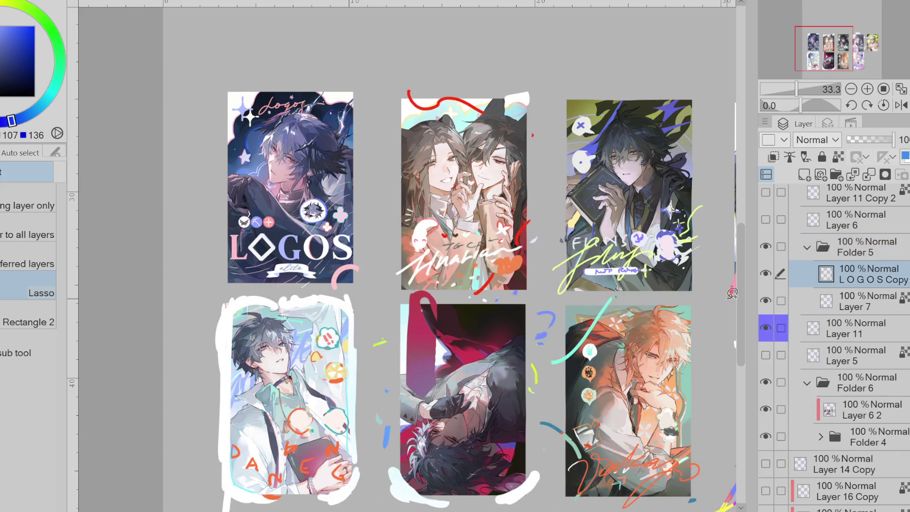
pyautogui.scroll(1, 498, 202)
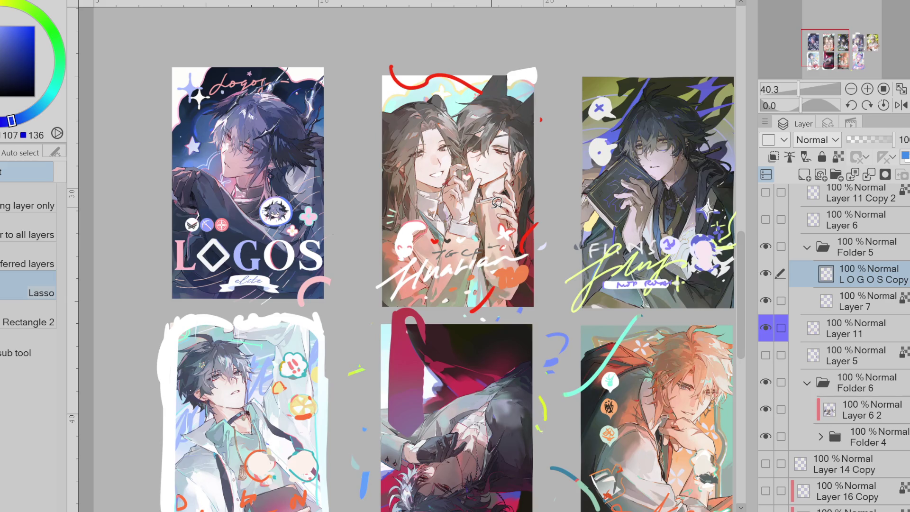
pyautogui.scroll(-1, 499, 204)
pyautogui.scroll(3, 389, 94)
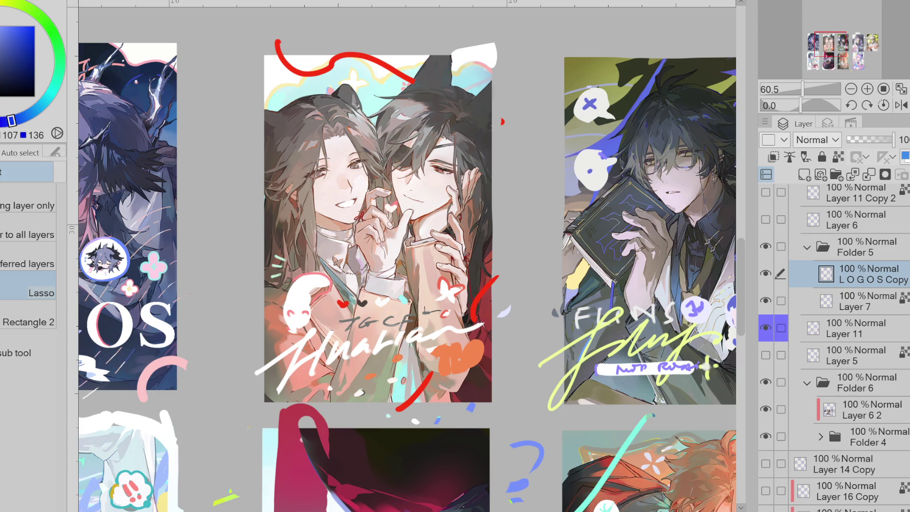
pyautogui.scroll(-1, 284, 35)
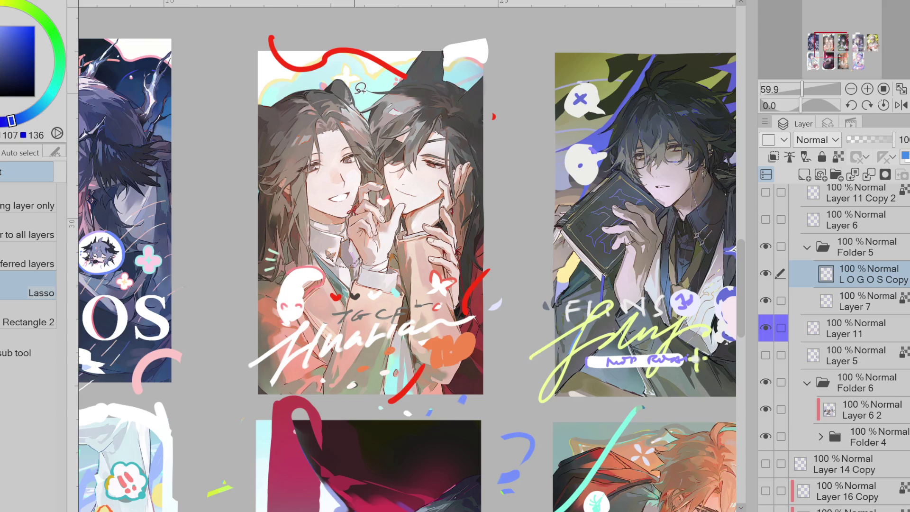
pyautogui.scroll(-3, 387, 108)
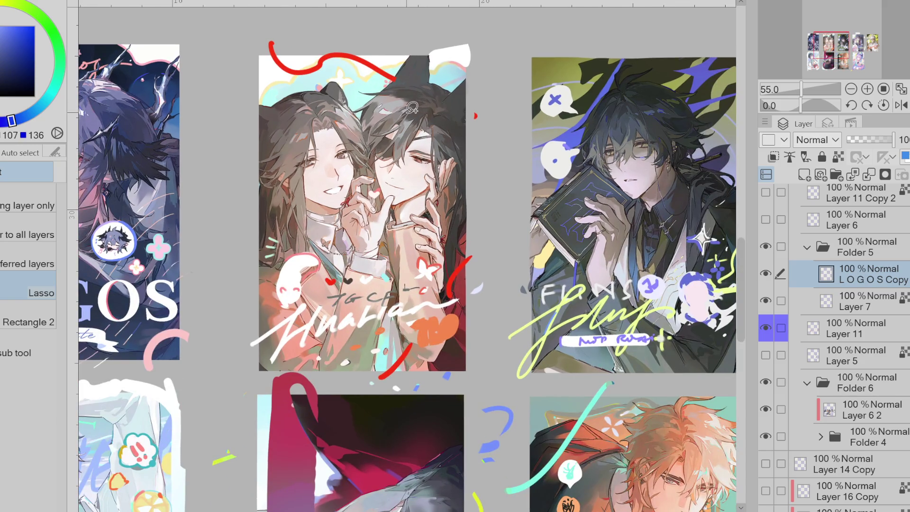
pyautogui.scroll(-6, 399, 115)
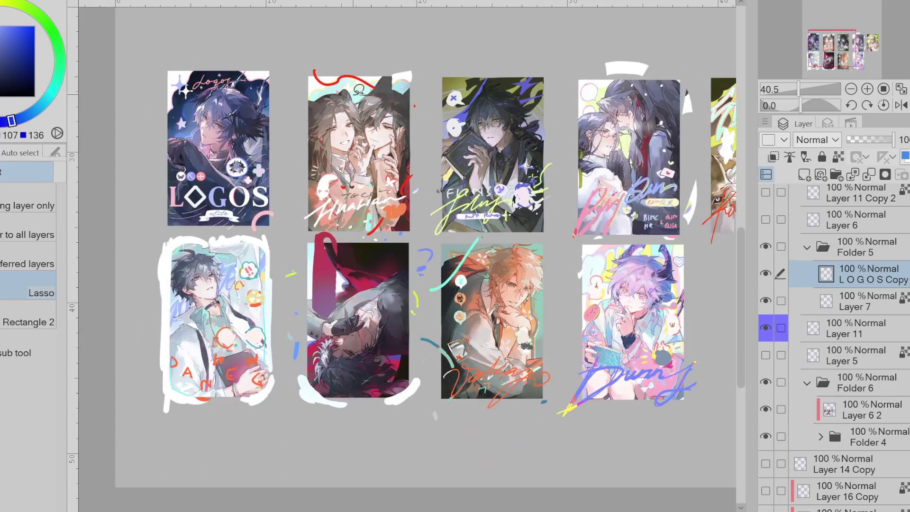
pyautogui.scroll(2, 590, 186)
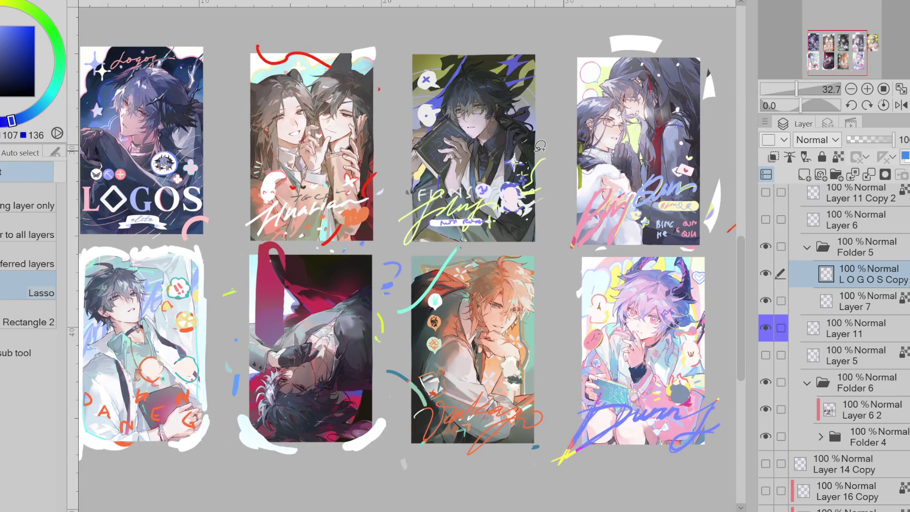
pyautogui.scroll(-2, 540, 146)
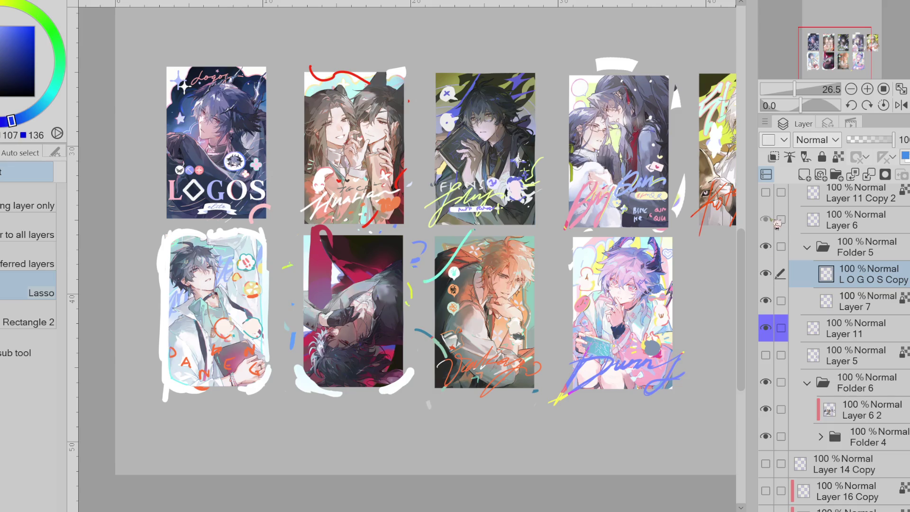
pyautogui.scroll(3, 786, 232)
# Show the BLADE lettering, move Layer 11 Copy 2 just above Layer 11, and activate Layer 6
pyautogui.click(770, 279)
pyautogui.click(770, 280)
pyautogui.click(770, 279)
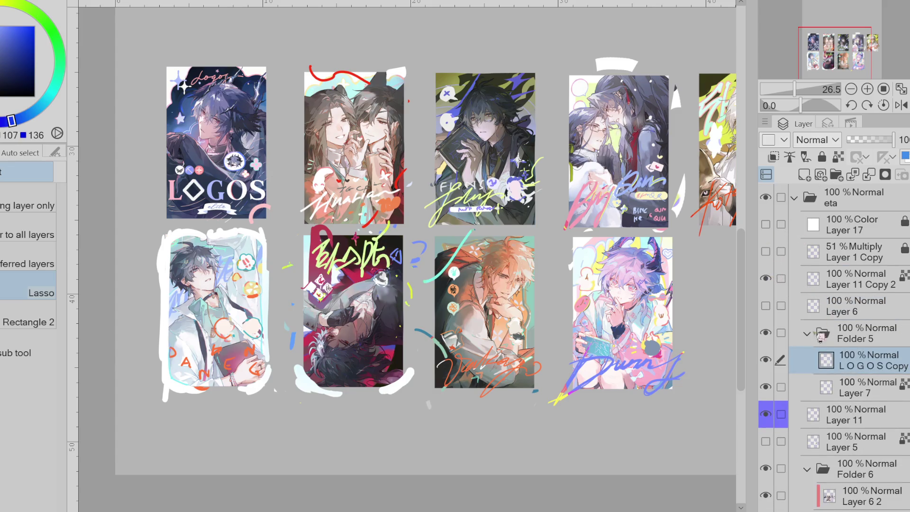
pyautogui.click(774, 415)
pyautogui.click(774, 415)
pyautogui.click(823, 418)
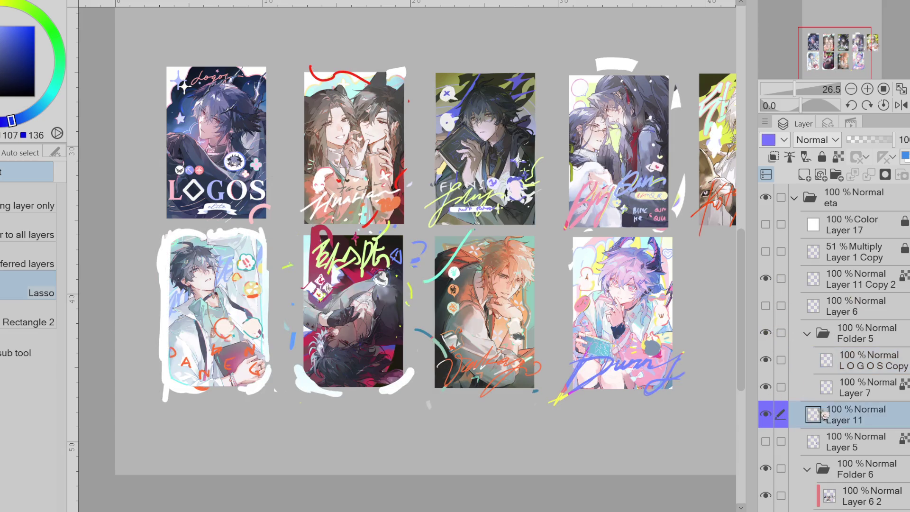
pyautogui.moveTo(849, 281); pyautogui.dragTo(848, 402)
pyautogui.click(774, 278)
pyautogui.click(772, 279)
pyautogui.click(836, 282)
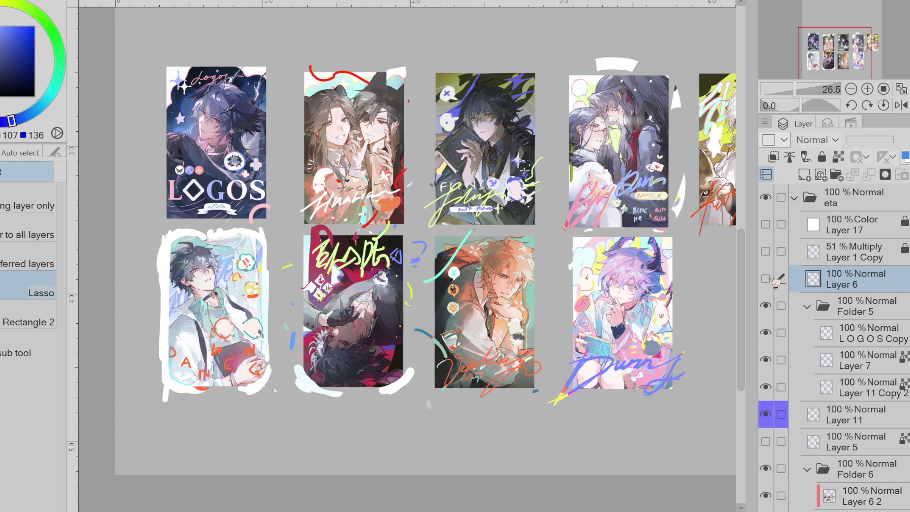
# Compare Folder 5 and lettering visibility, then move Layer 11 Copy 2 out of Folder 5
pyautogui.click(774, 309)
pyautogui.click(811, 308)
pyautogui.click(811, 308)
pyautogui.click(766, 306)
pyautogui.click(766, 334)
pyautogui.click(767, 334)
pyautogui.click(767, 333)
pyautogui.click(767, 333)
pyautogui.moveTo(821, 385); pyautogui.dragTo(822, 405)
pyautogui.click(807, 305)
pyautogui.click(766, 333)
pyautogui.click(765, 333)
pyautogui.click(808, 306)
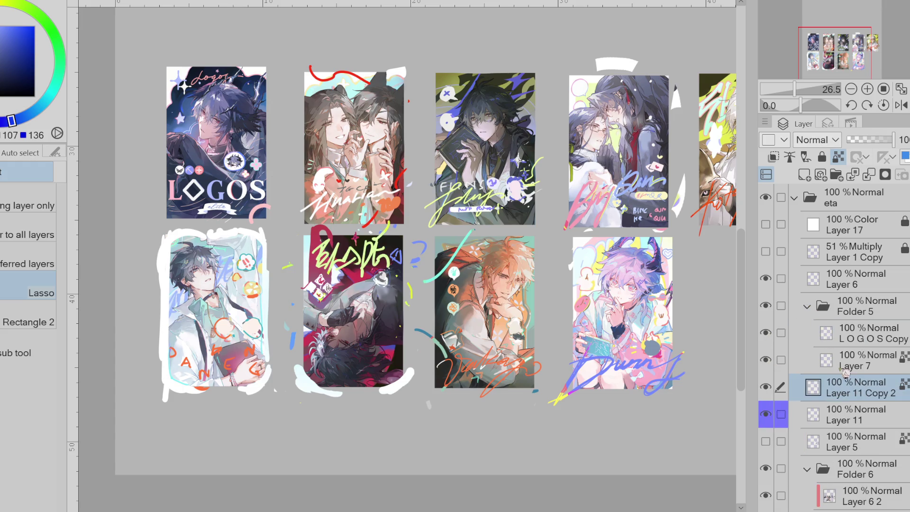
# Put Layer 11 and Layer 11 Copy 2 into a new Folder 7 set to 40% opacity
pyautogui.click(836, 175)
pyautogui.keyDown('ctrl'); pyautogui.click(821, 442); pyautogui.keyUp('ctrl')
pyautogui.moveTo(820, 441); pyautogui.dragTo(822, 396)
pyautogui.click(808, 389)
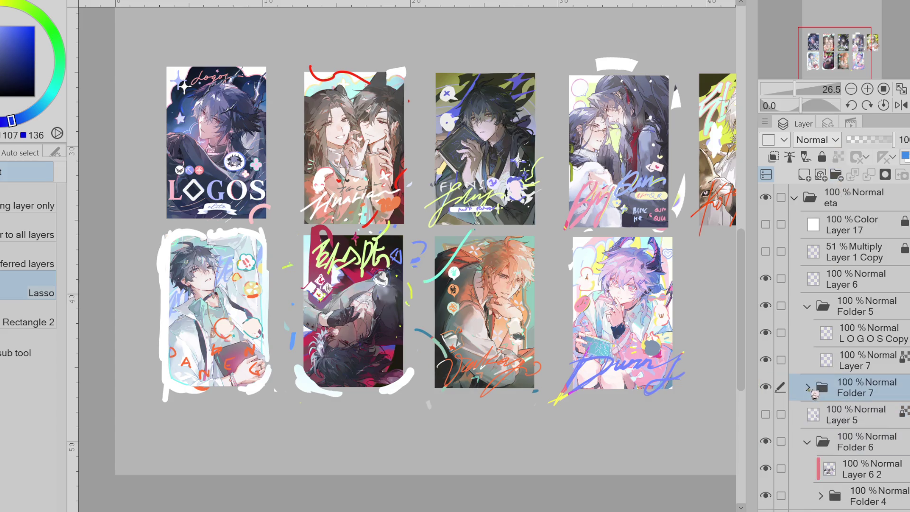
pyautogui.click(865, 139)
pyautogui.scroll(1, 412, 152)
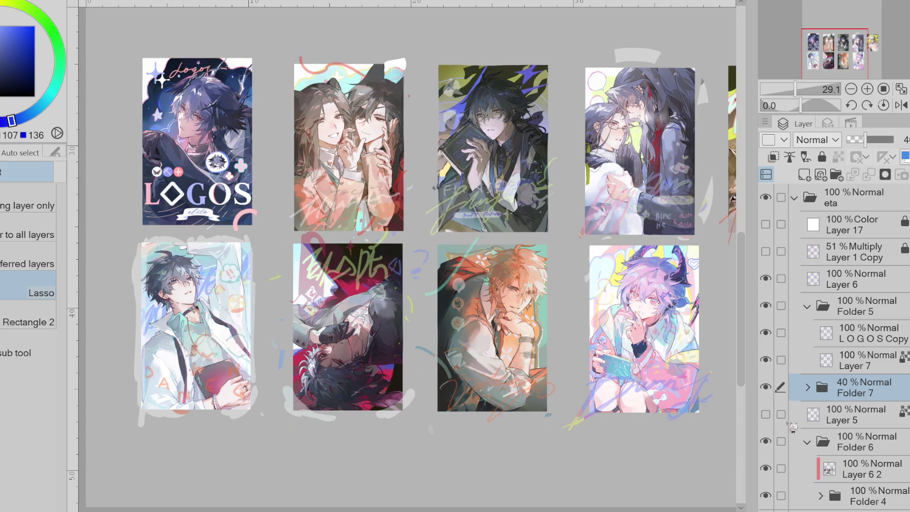
pyautogui.scroll(5, 351, 174)
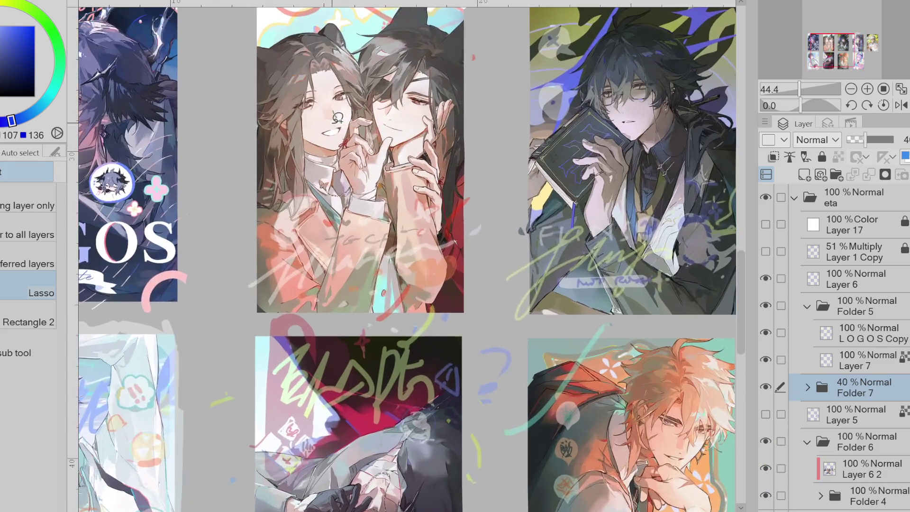
# Select LOGOS Copy and toggle its visibility to check its content
pyautogui.click(845, 339)
pyautogui.click(766, 332)
pyautogui.click(766, 332)
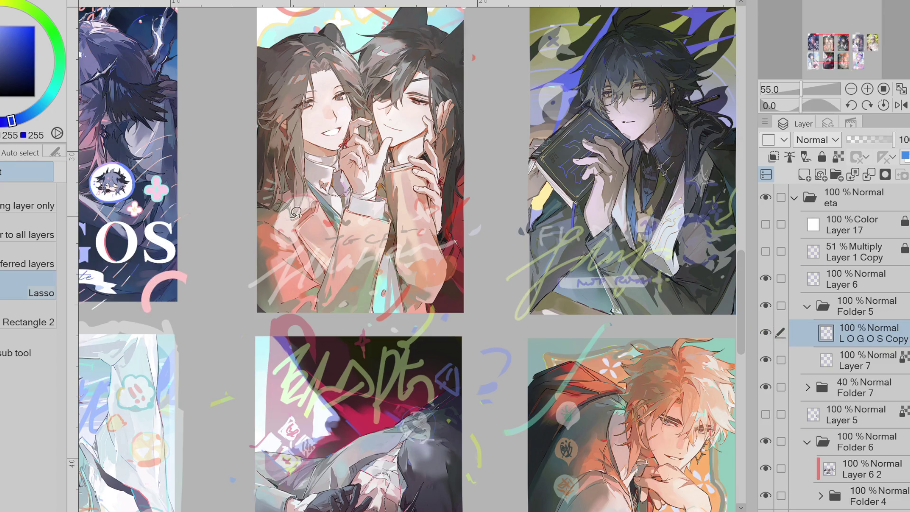
# With the white pen, letter the opening 'Hua' of the script logo, redrawing strokes as needed
pyautogui.press('p')
pyautogui.moveTo(289, 265); pyautogui.dragTo(272, 283)
pyautogui.moveTo(303, 243); pyautogui.dragTo(249, 286)
pyautogui.moveTo(284, 263); pyautogui.dragTo(260, 310)
pyautogui.moveTo(303, 243); pyautogui.dragTo(272, 298)
pyautogui.hotkey('ctrl', 'z')
pyautogui.moveTo(326, 240); pyautogui.dragTo(290, 300)
pyautogui.moveTo(314, 267); pyautogui.dragTo(334, 280)
pyautogui.hotkey('ctrl', 'z')
pyautogui.hotkey('ctrl', 'z')
pyautogui.hotkey('ctrl', 'z')
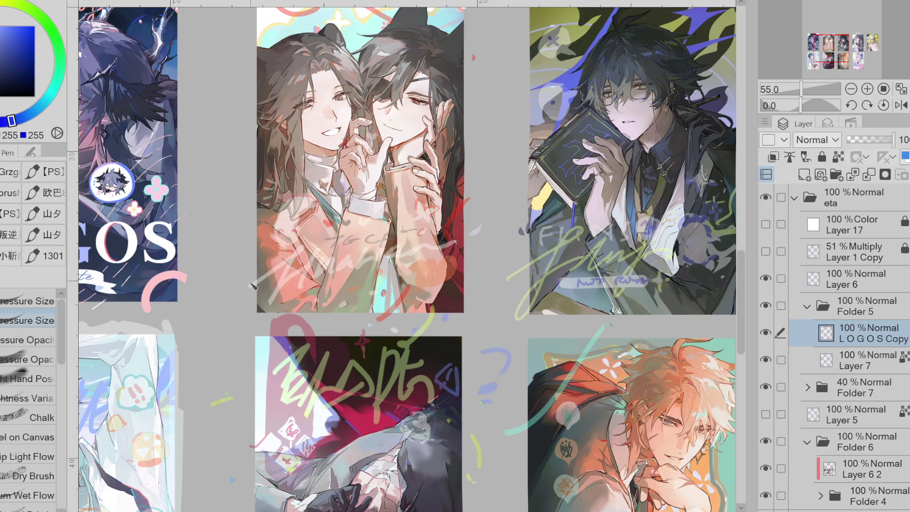
pyautogui.moveTo(304, 238); pyautogui.dragTo(248, 322)
pyautogui.moveTo(276, 259); pyautogui.dragTo(249, 285)
pyautogui.moveTo(312, 250)
pyautogui.mouseDown()
pyautogui.moveTo(285, 300)
pyautogui.moveTo(332, 265)
pyautogui.moveTo(349, 280)
pyautogui.moveTo(342, 284)
pyautogui.moveTo(383, 245)
pyautogui.mouseUp()
pyautogui.hotkey('ctrl', 'z')
pyautogui.hotkey('ctrl', 'z')
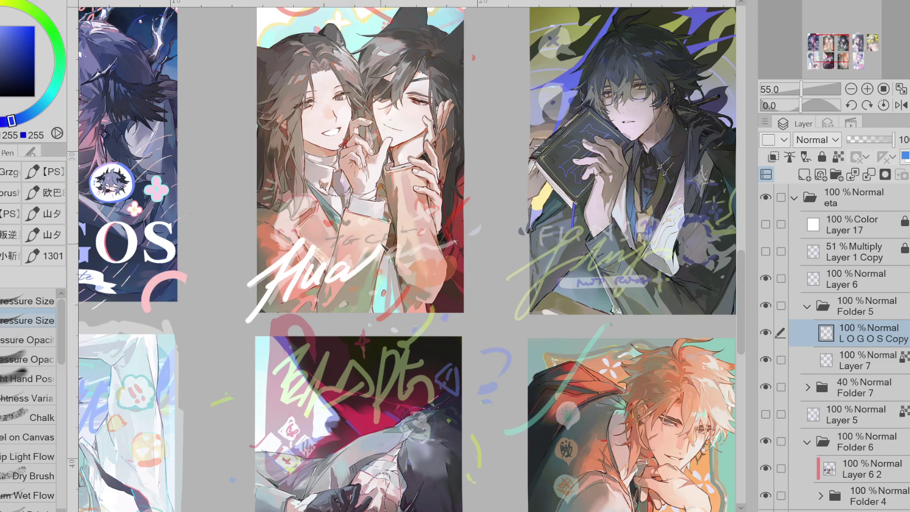
# Complete the white 'Hualian' script with a trailing swash and zoom in on the lettering
pyautogui.hotkey('ctrl', 'z')
pyautogui.hotkey('ctrl', 'z')
pyautogui.moveTo(353, 282); pyautogui.dragTo(383, 237)
pyautogui.hotkey('ctrl', 'z')
pyautogui.moveTo(328, 265); pyautogui.dragTo(342, 283)
pyautogui.moveTo(339, 280)
pyautogui.mouseDown()
pyautogui.moveTo(385, 239)
pyautogui.moveTo(360, 278)
pyautogui.moveTo(351, 280)
pyautogui.moveTo(385, 237)
pyautogui.mouseUp()
pyautogui.hotkey('ctrl', 'z')
pyautogui.hotkey('ctrl', 'z')
pyautogui.hotkey('ctrl', 'z')
pyautogui.hotkey('ctrl', 'z')
pyautogui.hotkey('ctrl', 'z')
pyautogui.moveTo(327, 263)
pyautogui.mouseDown()
pyautogui.moveTo(377, 251)
pyautogui.moveTo(355, 281)
pyautogui.moveTo(384, 233)
pyautogui.mouseUp()
pyautogui.hotkey('ctrl', 'z')
pyautogui.hotkey('ctrl', 'z')
pyautogui.hotkey('ctrl', 'z')
pyautogui.hotkey('ctrl', 'z')
pyautogui.moveTo(327, 263)
pyautogui.mouseDown()
pyautogui.moveTo(353, 284)
pyautogui.moveTo(363, 260)
pyautogui.mouseUp()
pyautogui.moveTo(363, 260); pyautogui.dragTo(391, 227)
pyautogui.hotkey('ctrl', 'z')
pyautogui.moveTo(373, 256)
pyautogui.mouseDown()
pyautogui.moveTo(375, 268)
pyautogui.moveTo(397, 255)
pyautogui.moveTo(474, 264)
pyautogui.mouseUp()
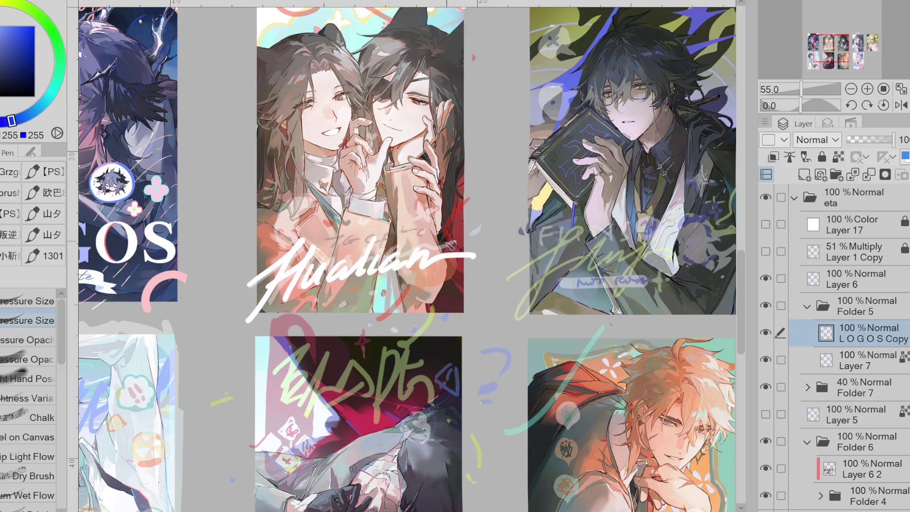
pyautogui.press('e')
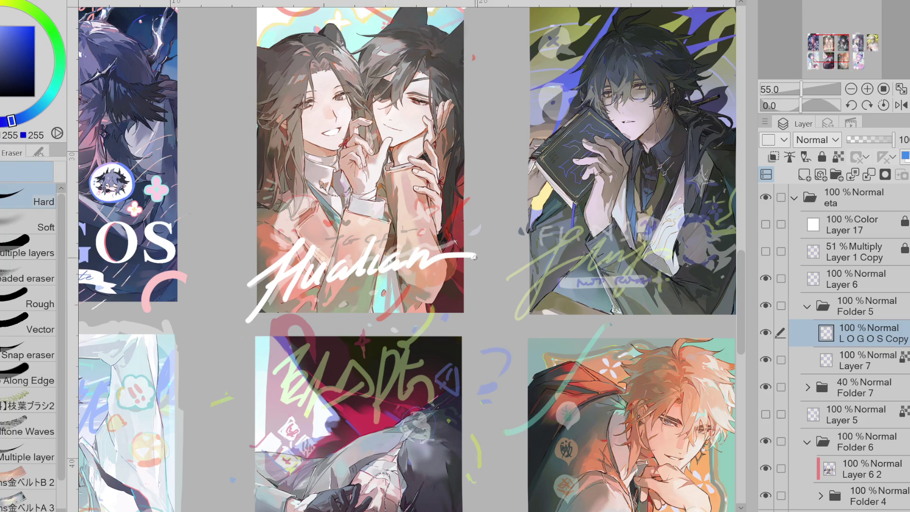
pyautogui.press('p')
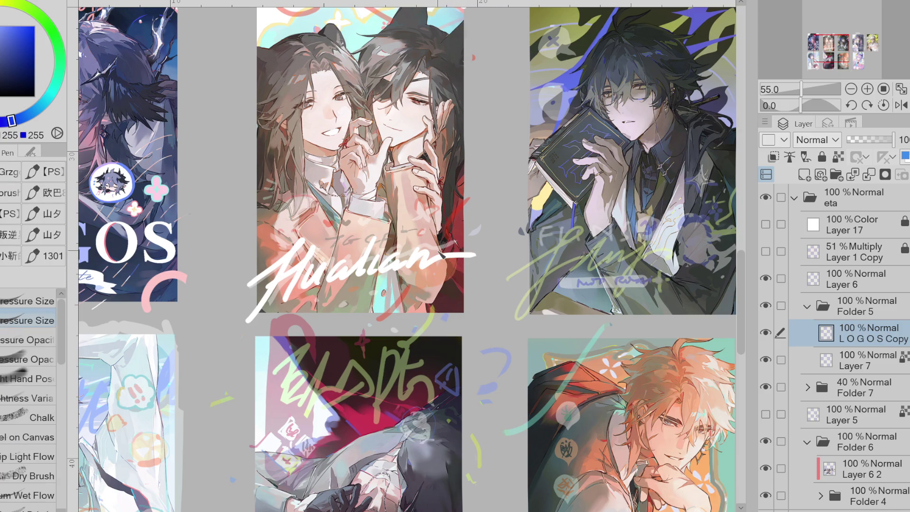
pyautogui.hotkey('ctrl', 'alt', '0')
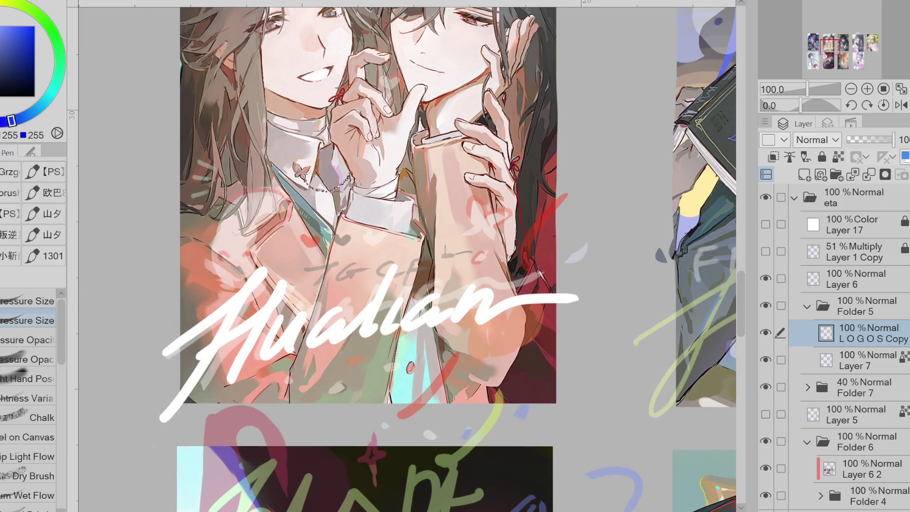
# Lasso-fill three small hearts near the jacket and fingers
pyautogui.press('g')
pyautogui.moveTo(311, 230)
pyautogui.mouseDown()
pyautogui.moveTo(304, 237)
pyautogui.moveTo(308, 248)
pyautogui.moveTo(315, 242)
pyautogui.mouseUp()
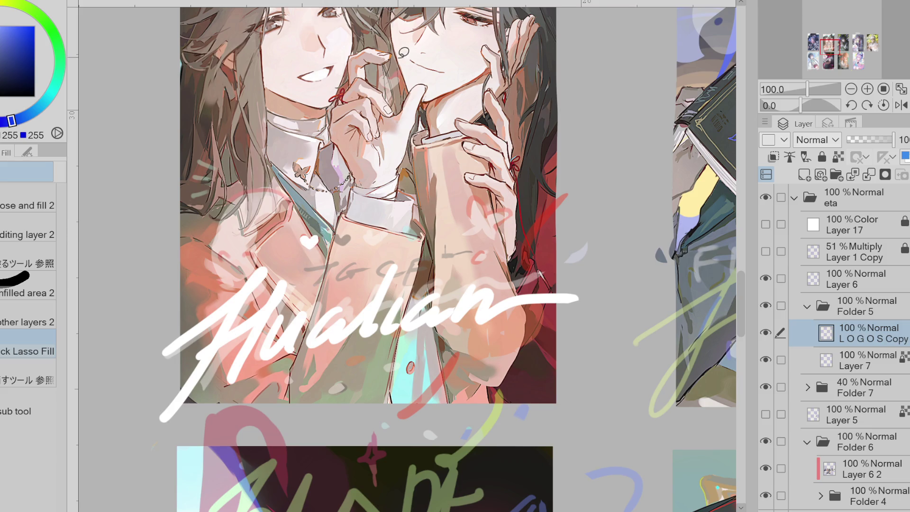
pyautogui.scroll(3, 404, 51)
pyautogui.moveTo(387, 88)
pyautogui.mouseDown()
pyautogui.moveTo(362, 97)
pyautogui.moveTo(379, 116)
pyautogui.moveTo(387, 86)
pyautogui.mouseUp()
pyautogui.moveTo(386, 107)
pyautogui.mouseDown()
pyautogui.moveTo(403, 90)
pyautogui.moveTo(398, 74)
pyautogui.mouseUp()
pyautogui.moveTo(289, 405)
pyautogui.mouseDown()
pyautogui.moveTo(288, 426)
pyautogui.moveTo(303, 402)
pyautogui.moveTo(348, 426)
pyautogui.moveTo(367, 403)
pyautogui.moveTo(343, 407)
pyautogui.mouseUp()
# Lasso-fill a white butterfly on the figure's arm
pyautogui.scroll(-1, 305, 423)
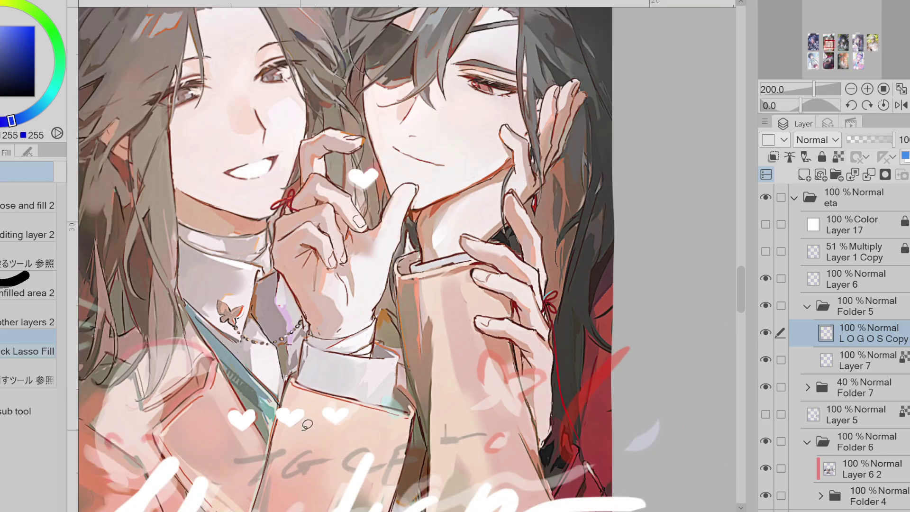
pyautogui.moveTo(514, 371)
pyautogui.mouseDown()
pyautogui.moveTo(510, 360)
pyautogui.moveTo(479, 374)
pyautogui.moveTo(504, 381)
pyautogui.mouseUp()
pyautogui.hotkey('ctrl', 'z')
pyautogui.moveTo(495, 345); pyautogui.dragTo(486, 364)
pyautogui.moveTo(505, 396); pyautogui.dragTo(515, 414)
pyautogui.moveTo(532, 385)
pyautogui.mouseDown()
pyautogui.moveTo(550, 363)
pyautogui.moveTo(512, 375)
pyautogui.mouseUp()
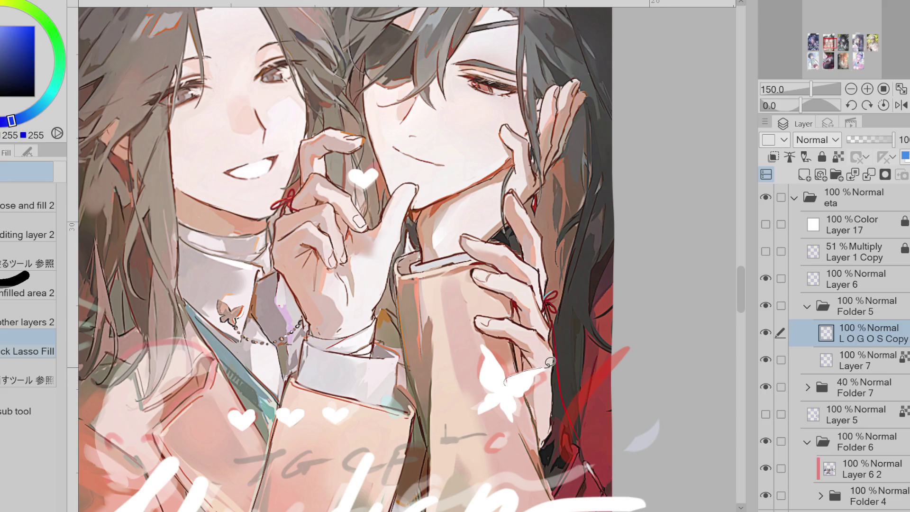
# Add a trail of small white oval dots beneath the Hualian logo
pyautogui.scroll(-2, 469, 226)
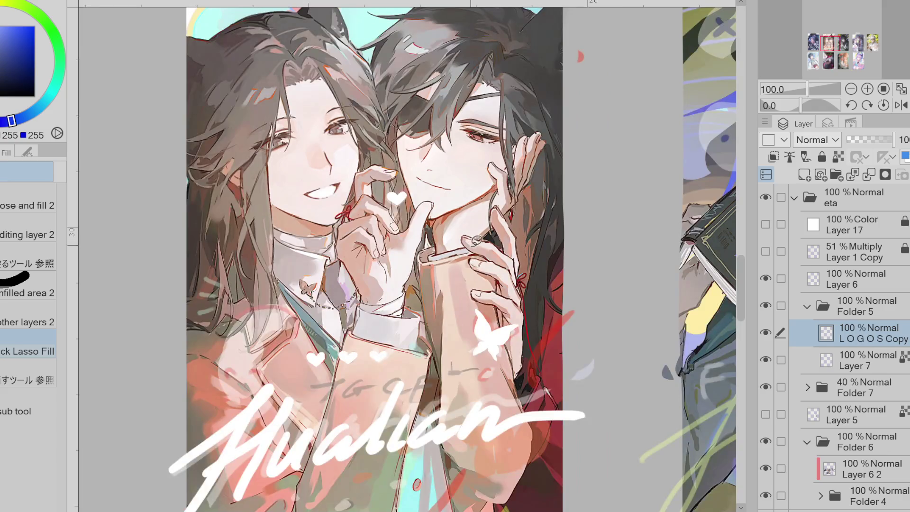
pyautogui.scroll(-1, 530, 317)
pyautogui.scroll(2, 432, 416)
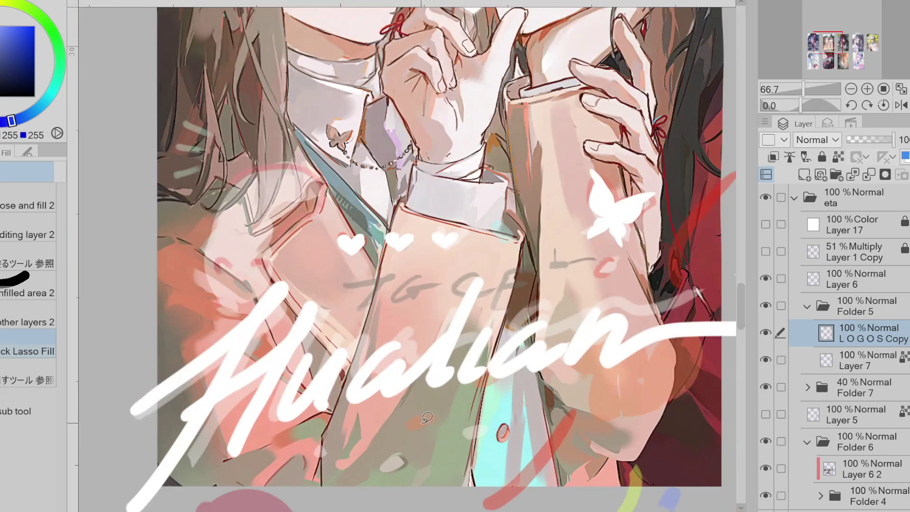
pyautogui.moveTo(433, 415); pyautogui.dragTo(429, 413)
pyautogui.hotkey('ctrl', 'z')
pyautogui.moveTo(423, 411)
pyautogui.mouseDown()
pyautogui.moveTo(433, 416)
pyautogui.moveTo(413, 420)
pyautogui.mouseUp()
pyautogui.hotkey('ctrl', 'z')
pyautogui.hotkey('ctrl', 'z')
pyautogui.hotkey('ctrl', 'z')
pyautogui.moveTo(479, 426); pyautogui.dragTo(480, 427)
pyautogui.moveTo(408, 453); pyautogui.dragTo(404, 455)
pyautogui.moveTo(344, 443)
pyautogui.mouseDown()
pyautogui.moveTo(315, 454)
pyautogui.moveTo(334, 447)
pyautogui.mouseUp()
pyautogui.moveTo(503, 394)
pyautogui.mouseDown()
pyautogui.moveTo(491, 399)
pyautogui.moveTo(503, 405)
pyautogui.mouseUp()
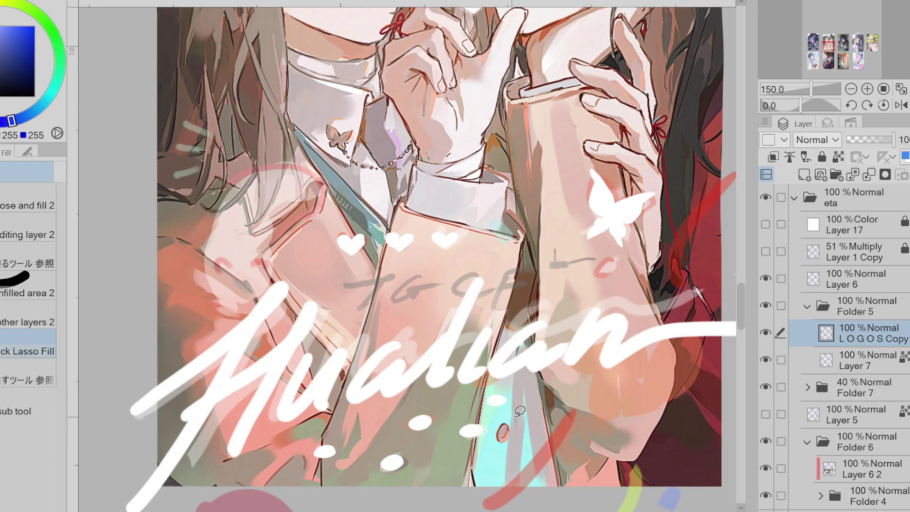
# Add a new empty layer above the Hualian logo, then draw and undo a blue test stroke
pyautogui.press('p')
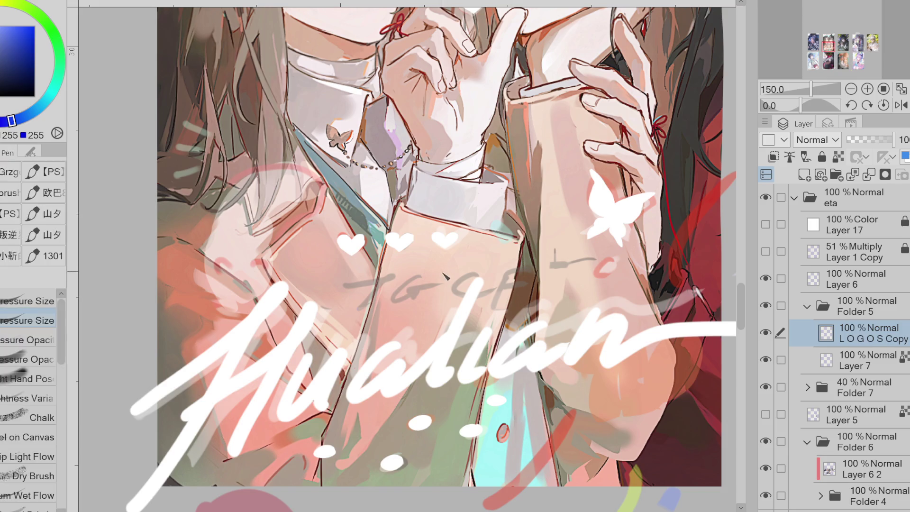
pyautogui.click(804, 174)
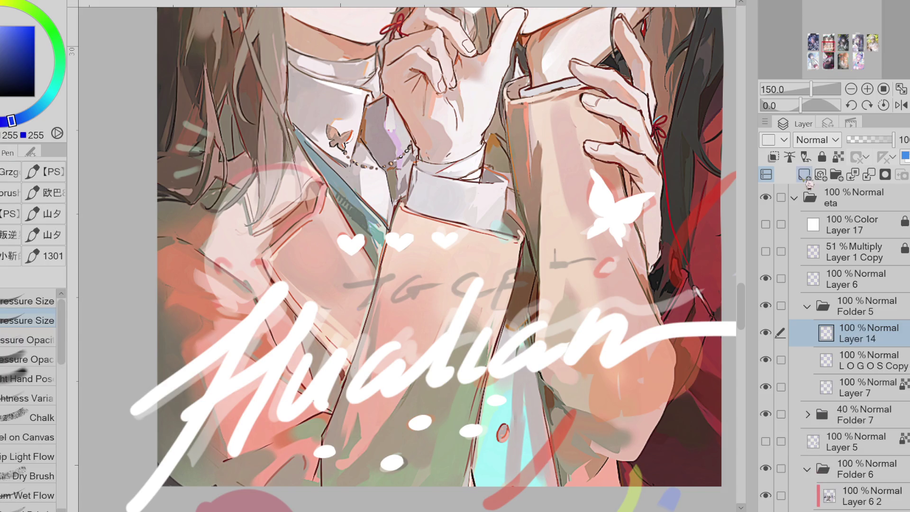
pyautogui.click(33, 45)
pyautogui.moveTo(356, 279); pyautogui.dragTo(408, 272)
pyautogui.hotkey('ctrl', 'z')
# Start a text box on the canvas and type 'tgcf'
pyautogui.press('t')
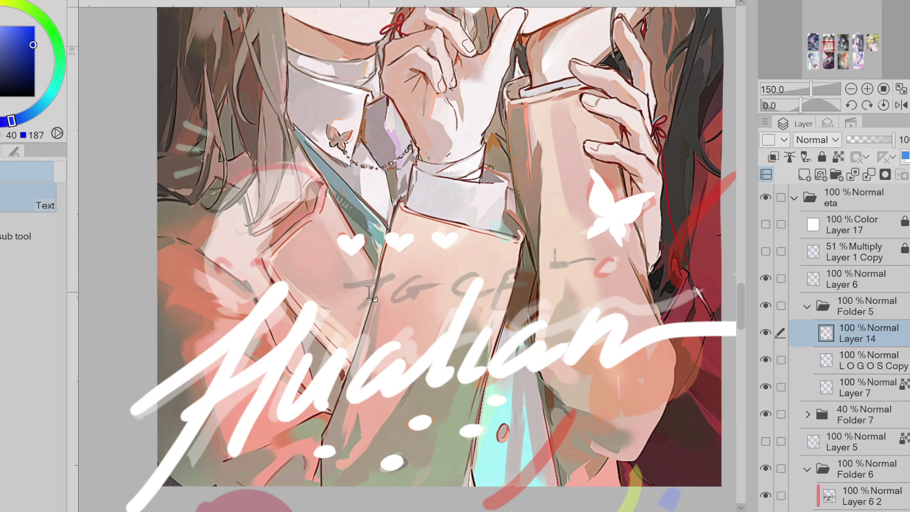
pyautogui.hotkey('ctrl', 'b')
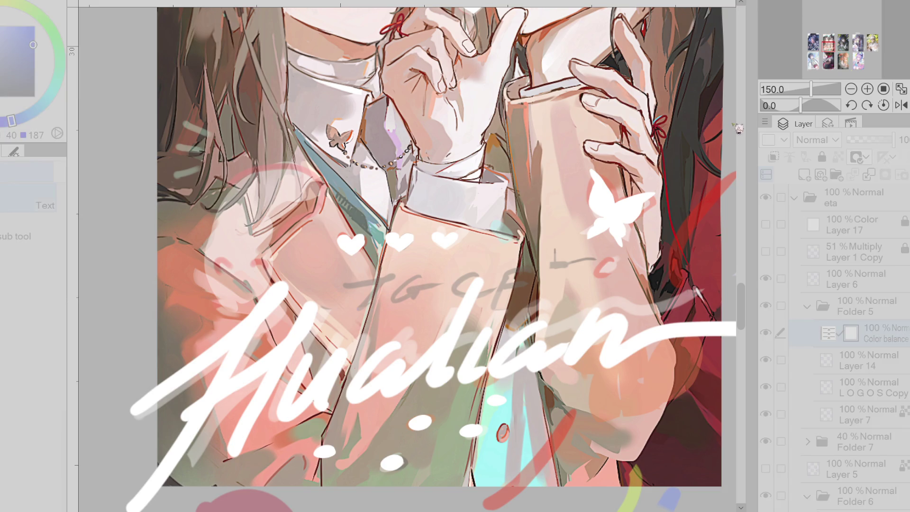
pyautogui.press('Escape')
pyautogui.click(372, 268)
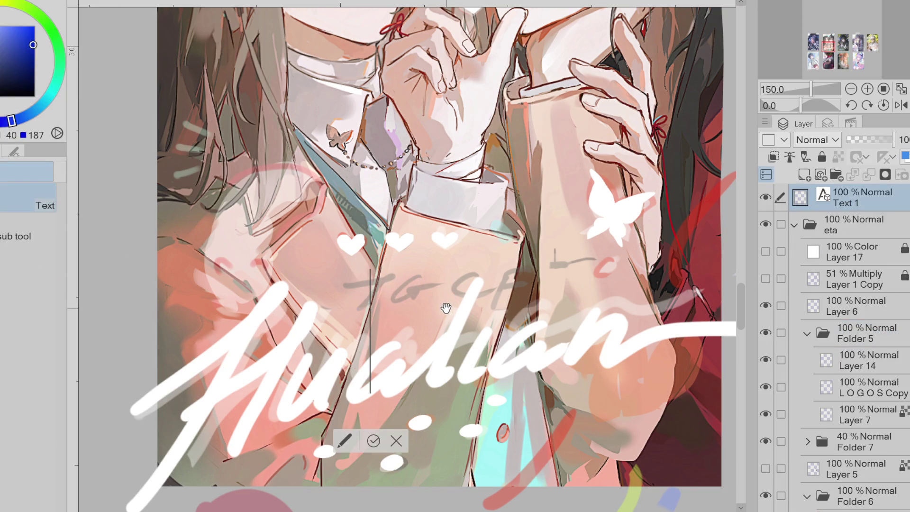
pyautogui.write('tgcf')
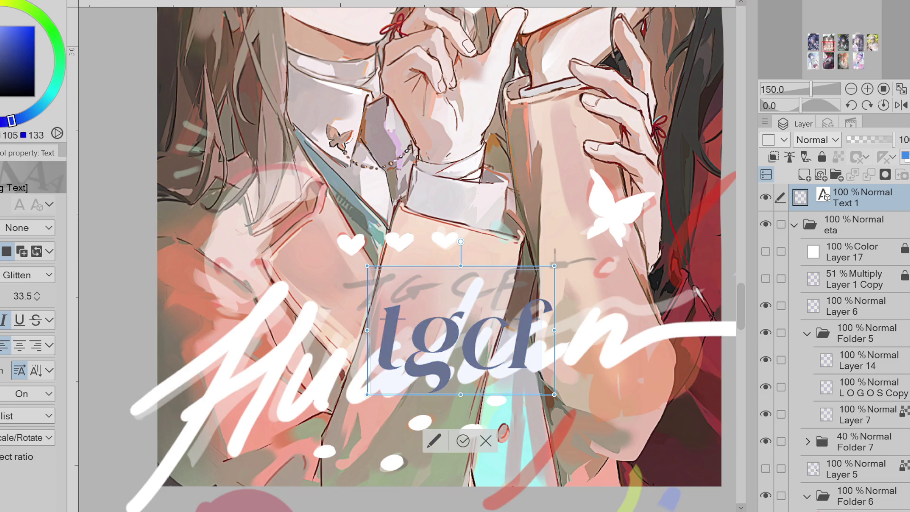
# Make the text grey, set its font to averox, and nudge it up and left
pyautogui.moveTo(12, 120); pyautogui.dragTo(1, 66)
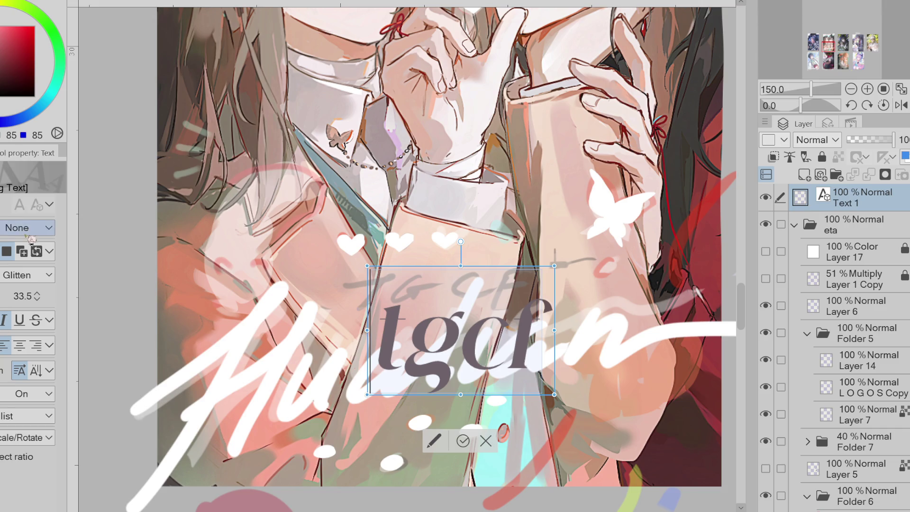
pyautogui.scroll(-2, 39, 280)
pyautogui.scroll(-3, 39, 279)
pyautogui.scroll(-3, 77, 252)
pyautogui.scroll(-3, 41, 277)
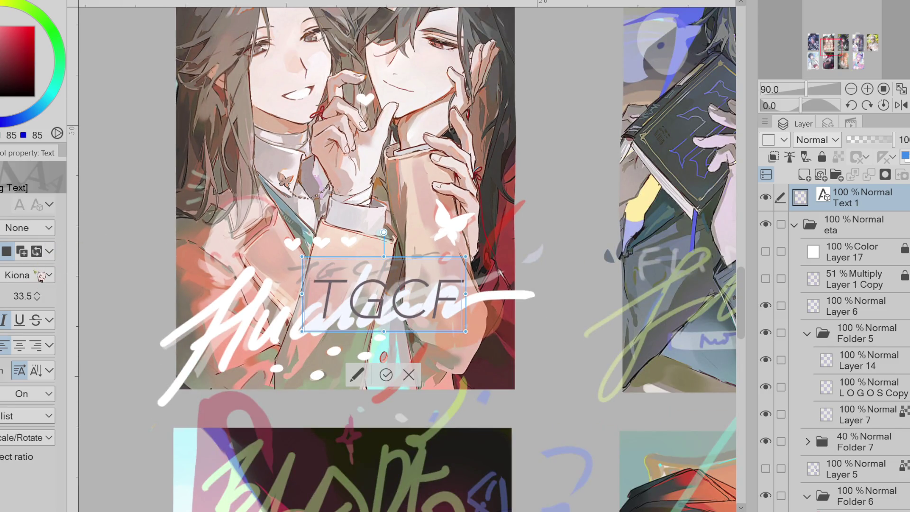
pyautogui.scroll(-4, 41, 277)
pyautogui.scroll(-4, 41, 277)
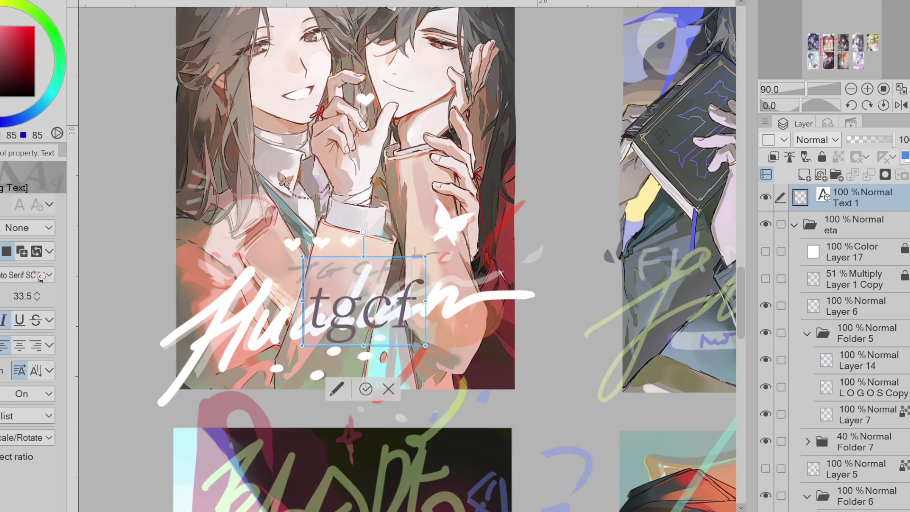
pyautogui.scroll(-4, 41, 277)
pyautogui.scroll(-4, 41, 277)
pyautogui.scroll(-5, 40, 277)
pyautogui.scroll(-4, 40, 278)
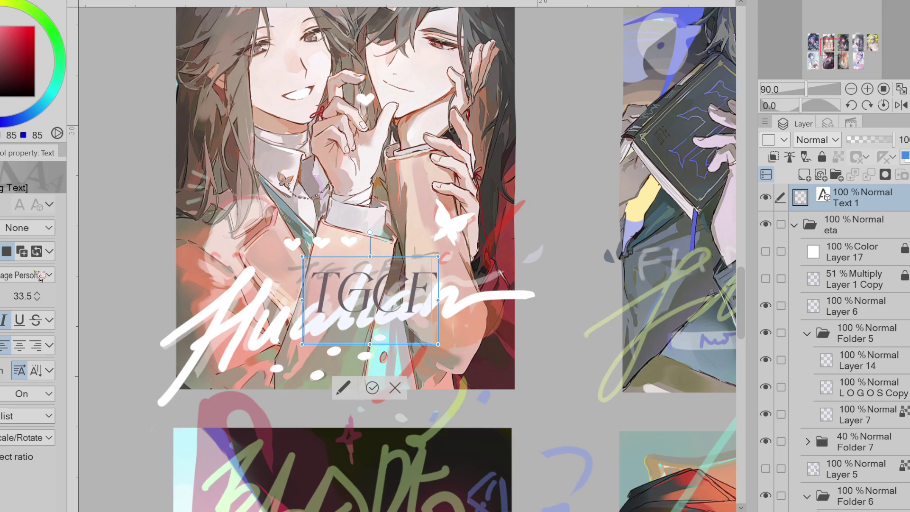
pyautogui.scroll(-2, 41, 277)
pyautogui.scroll(2, 41, 277)
pyautogui.scroll(-4, 40, 277)
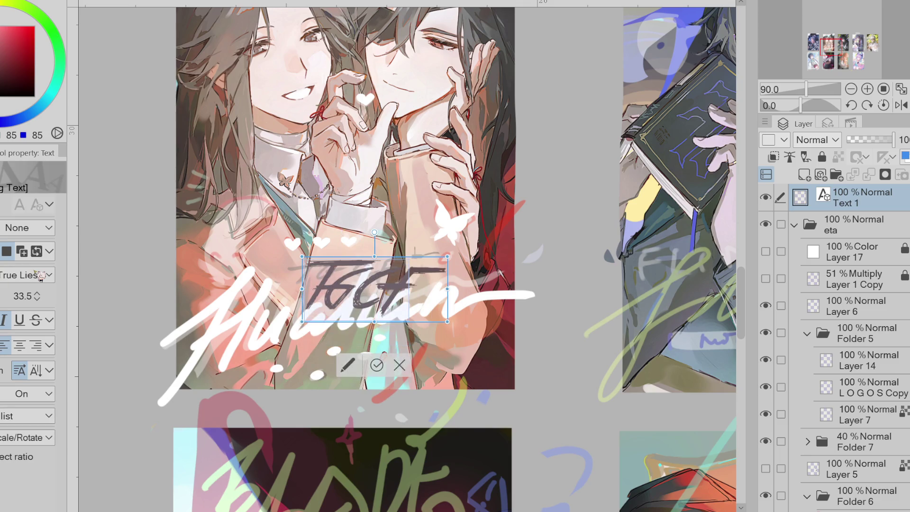
pyautogui.scroll(-1, 40, 277)
pyautogui.scroll(1, 40, 278)
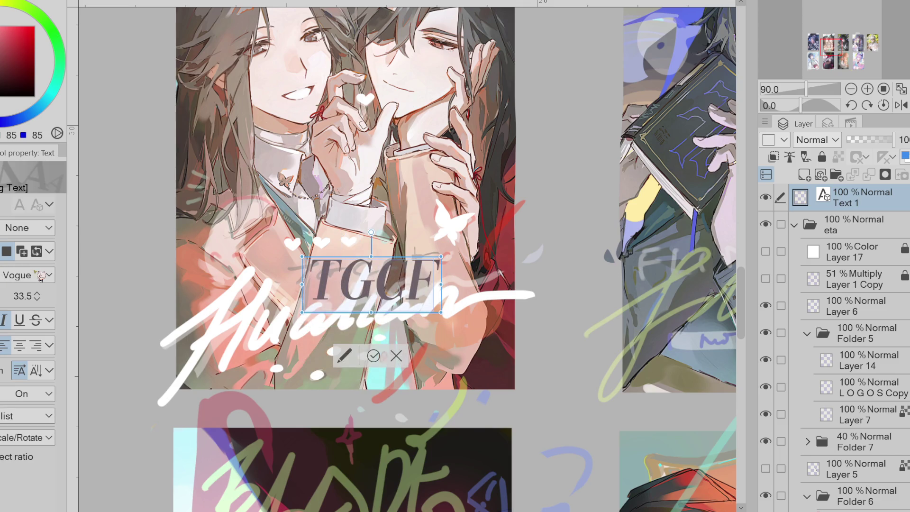
pyautogui.scroll(-3, 40, 277)
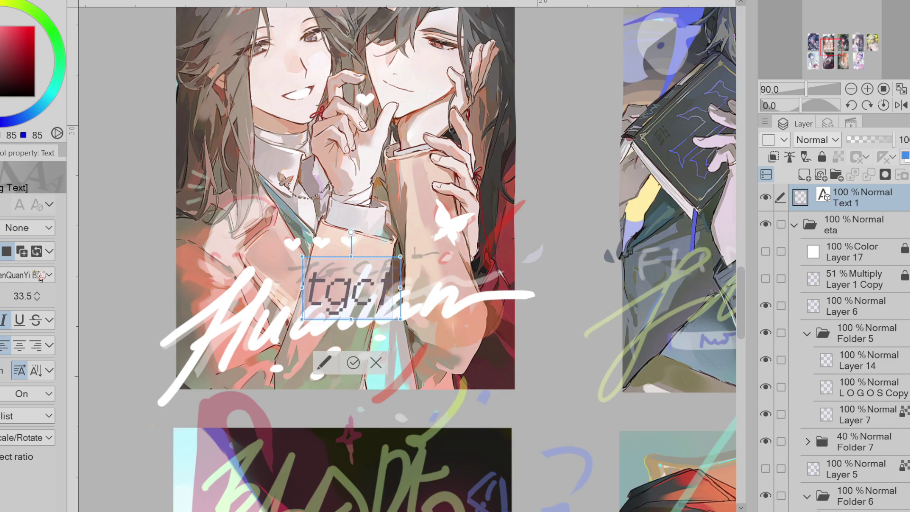
pyautogui.scroll(-1, 40, 278)
pyautogui.scroll(1, 41, 278)
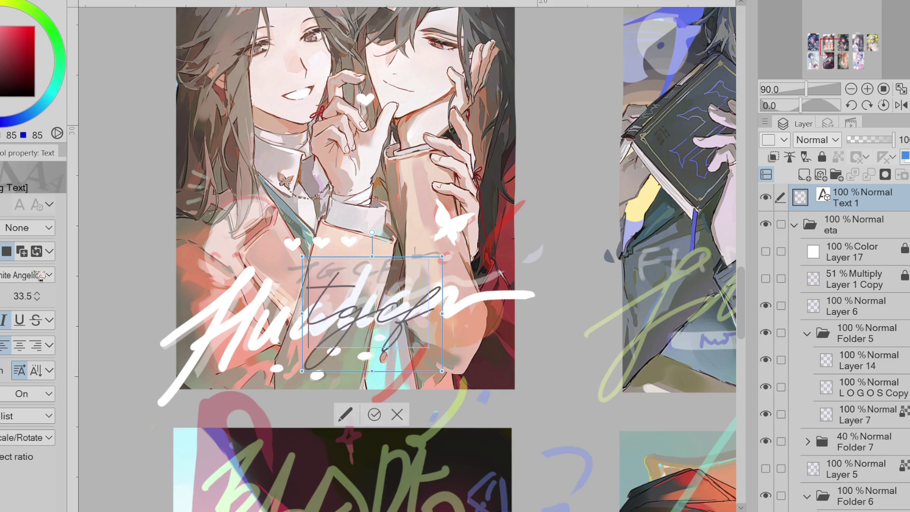
pyautogui.scroll(-2, 41, 278)
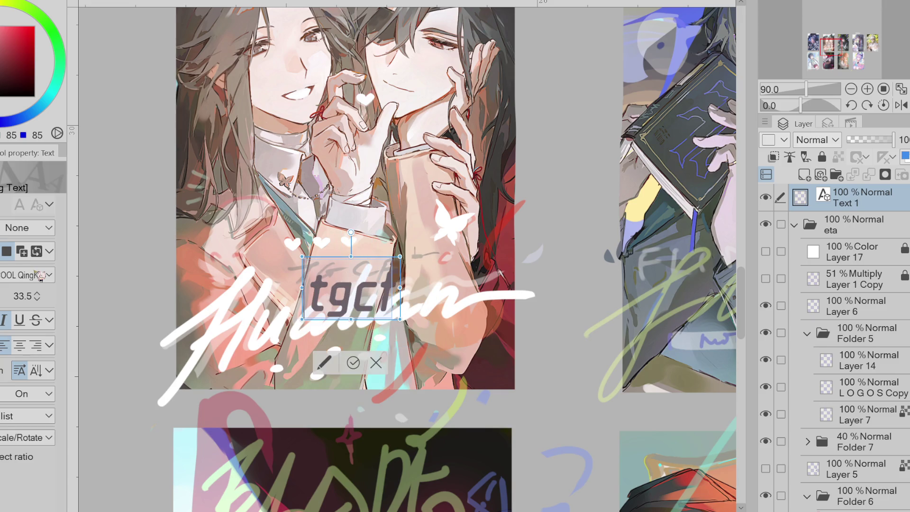
pyautogui.scroll(-2, 41, 278)
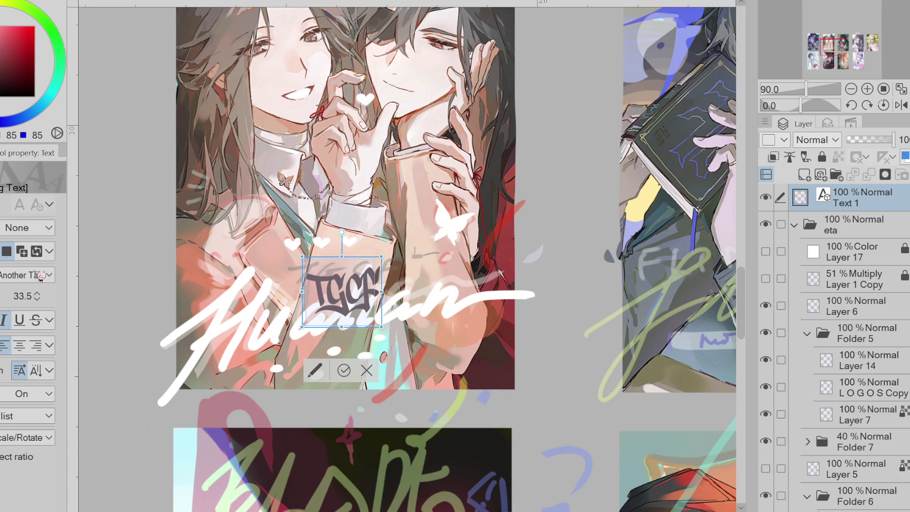
pyautogui.scroll(-1, 41, 278)
pyautogui.scroll(-1, 41, 278)
pyautogui.scroll(1, 40, 278)
pyautogui.moveTo(464, 313); pyautogui.dragTo(438, 297)
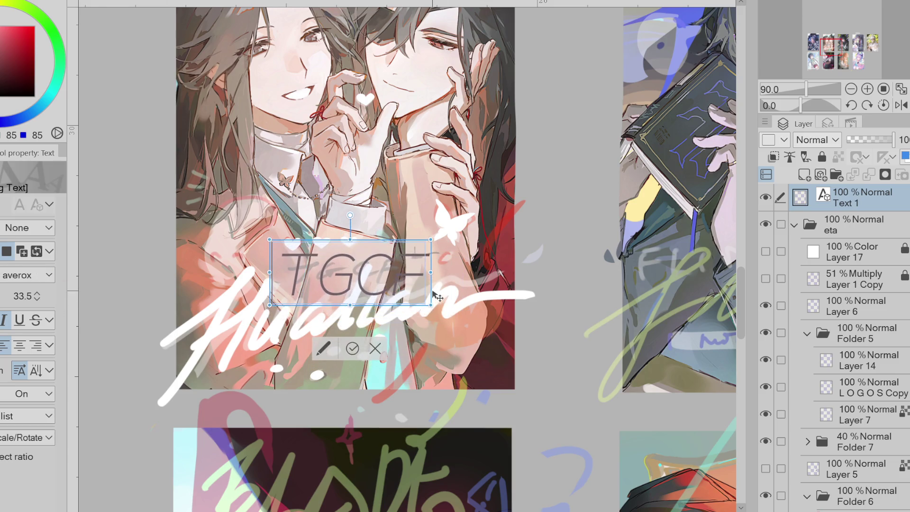
# Set the TGCF text size to 18 and browse the font list
pyautogui.write('18')
pyautogui.press('Return')
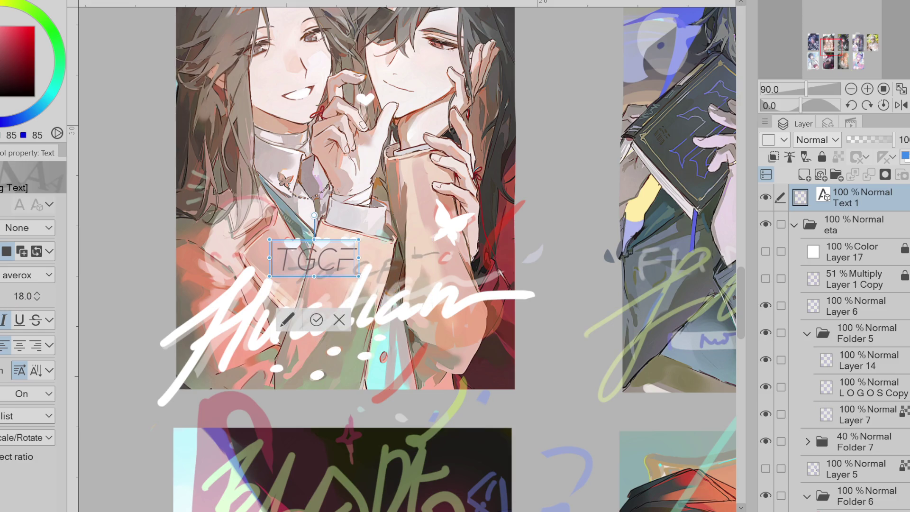
pyautogui.scroll(-2, 32, 280)
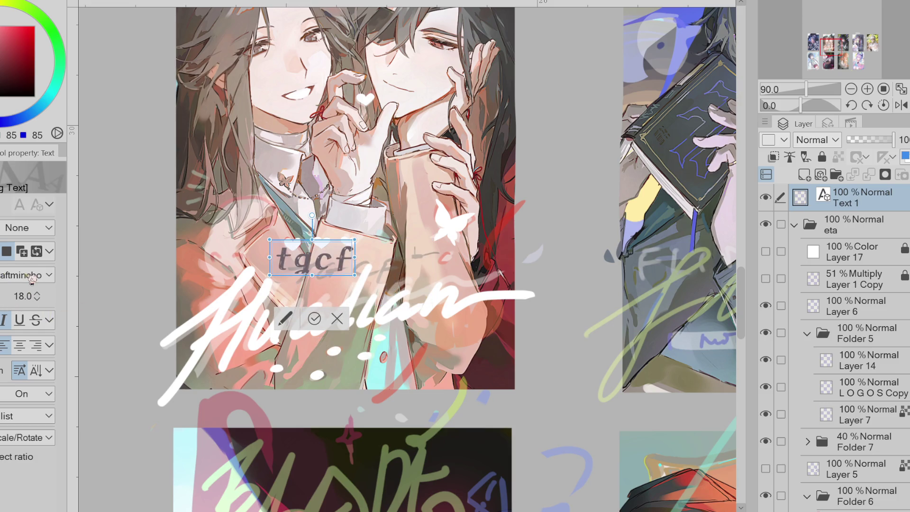
pyautogui.scroll(-2, 31, 279)
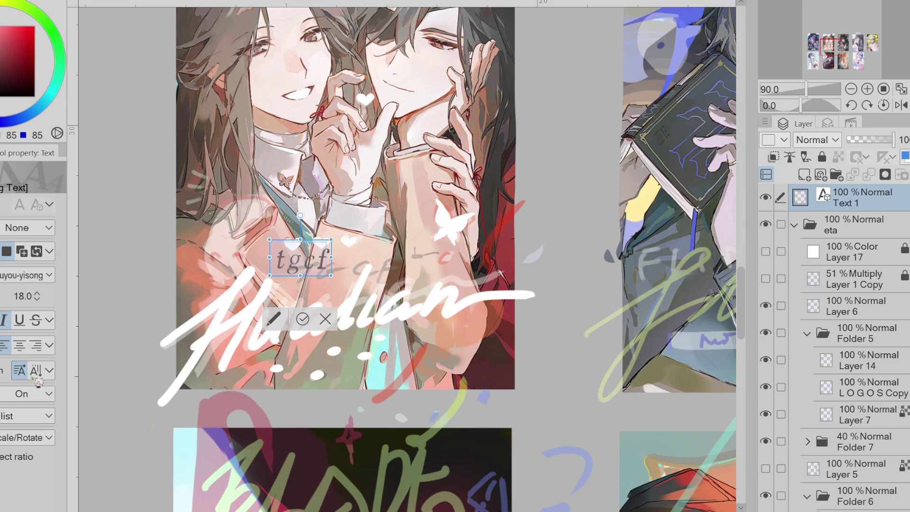
pyautogui.scroll(4, 29, 277)
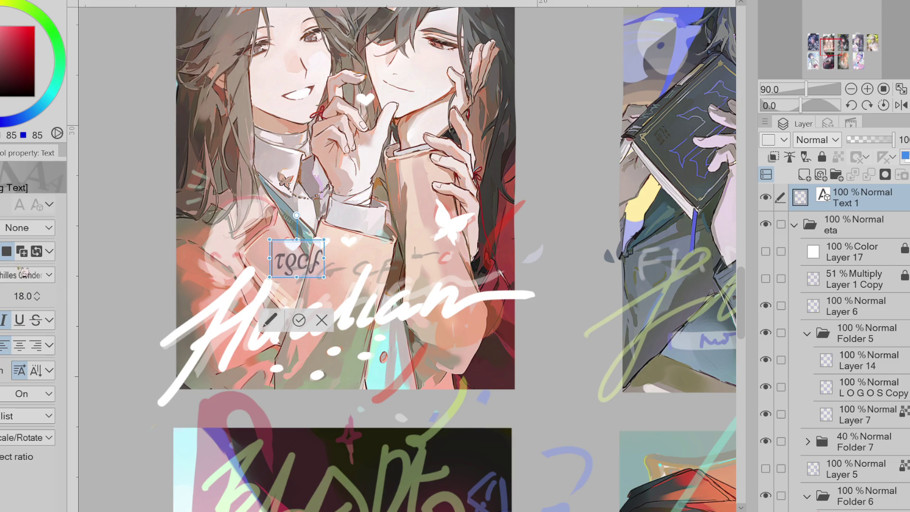
pyautogui.scroll(1, 28, 276)
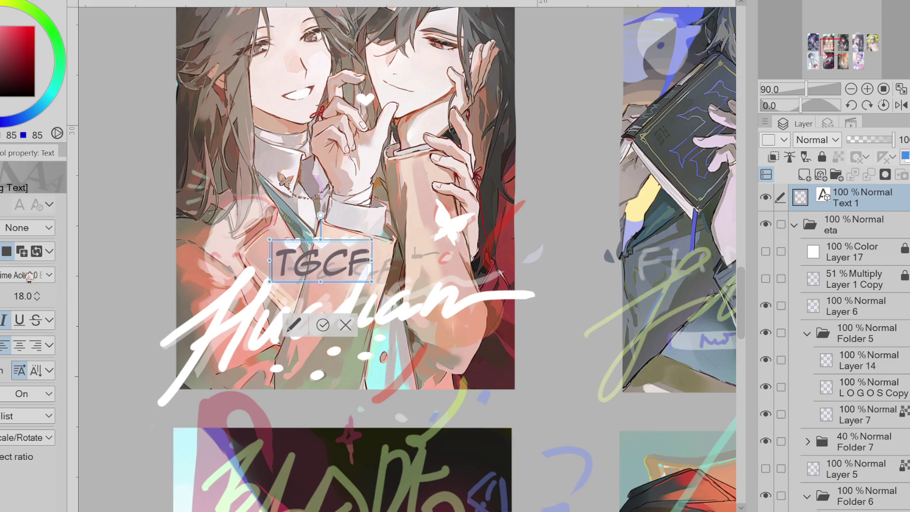
pyautogui.scroll(3, 42, 277)
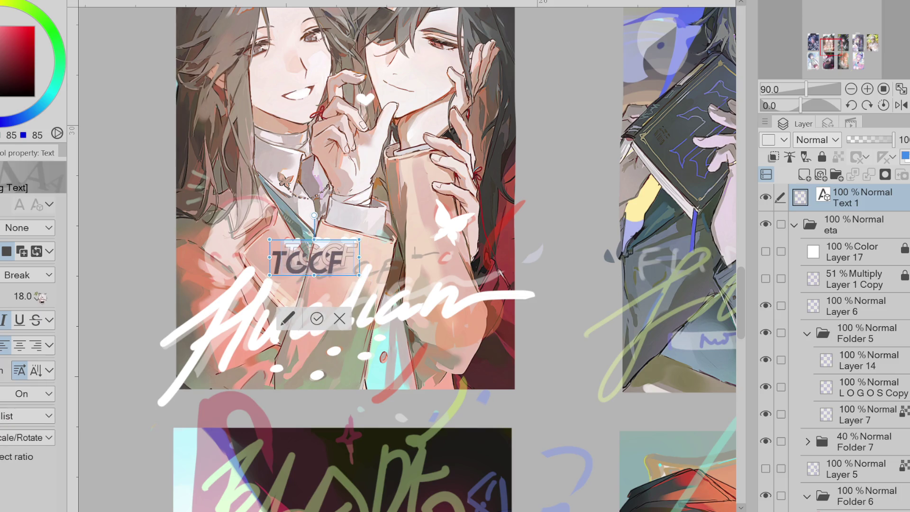
pyautogui.scroll(4, 46, 279)
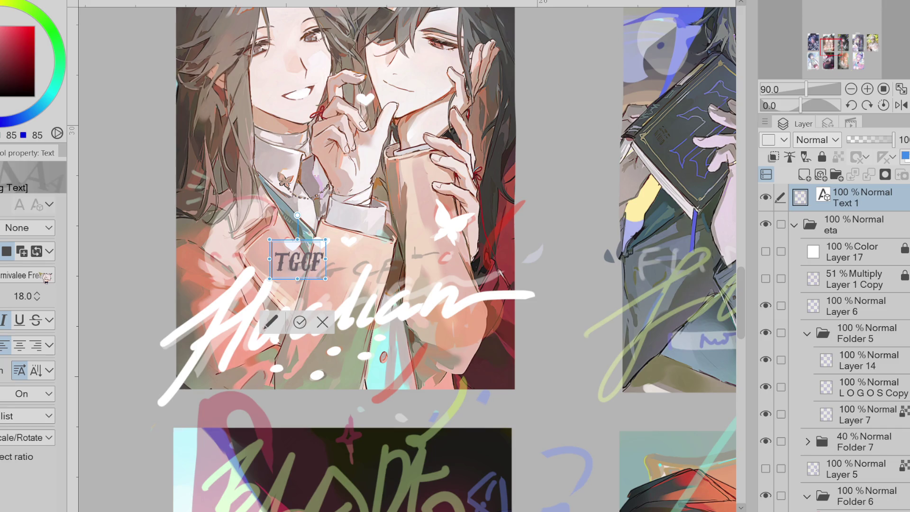
pyautogui.scroll(2, 46, 278)
pyautogui.scroll(1, 46, 279)
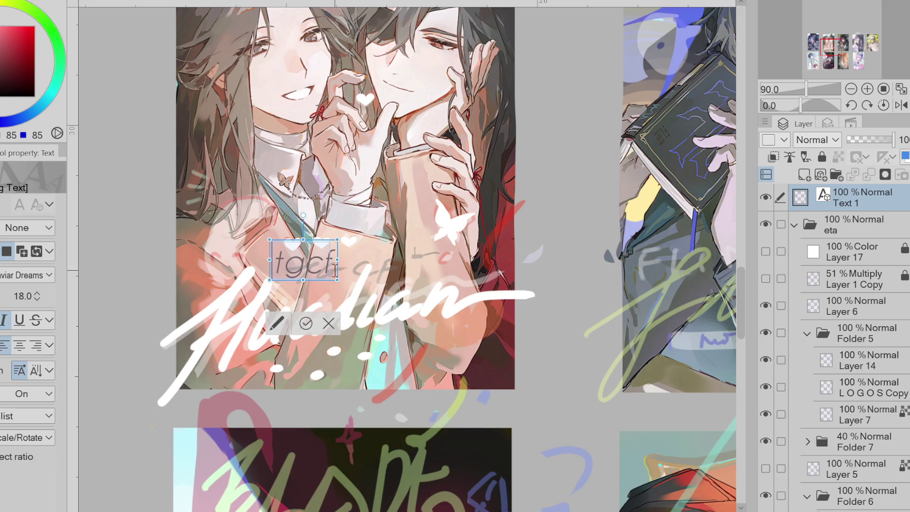
# Retype the text as capital 'TGCF' in Felix Titling and shift it right and slightly down
pyautogui.hotkey('ctrl', 'a')
pyautogui.write('T')
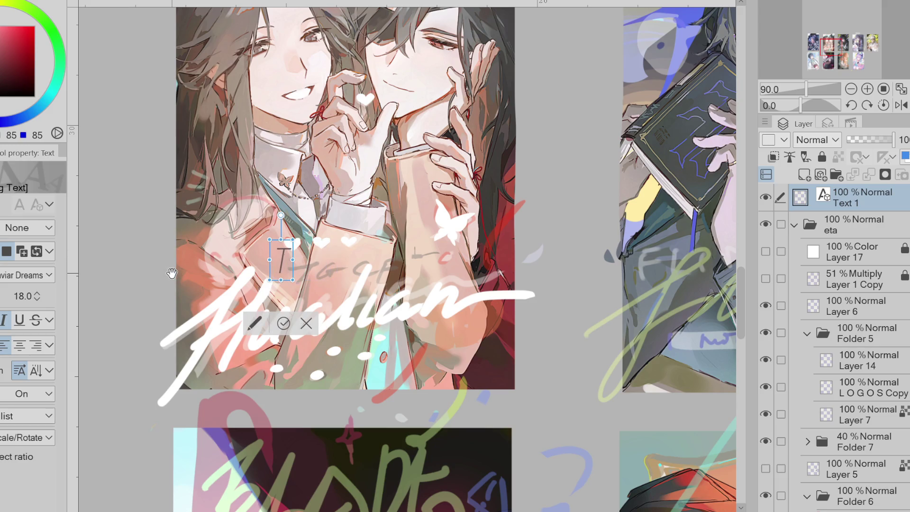
pyautogui.write('G')
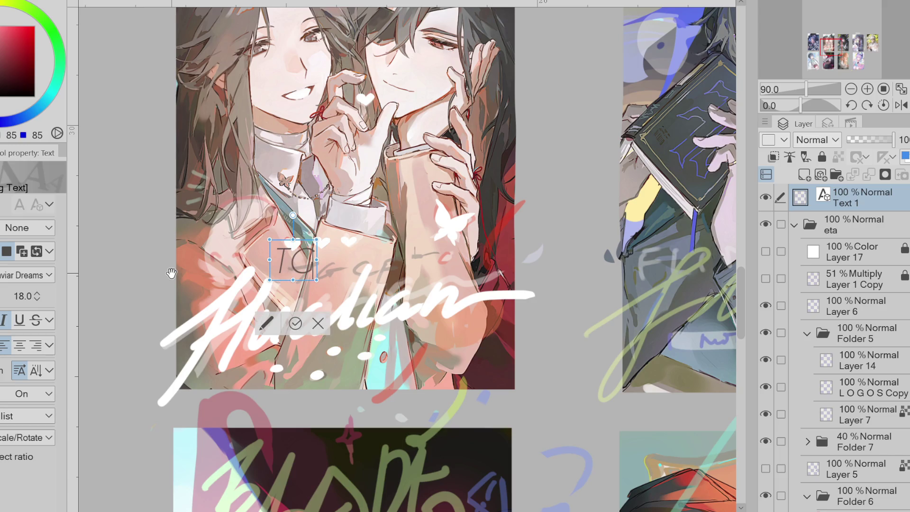
pyautogui.write('CF')
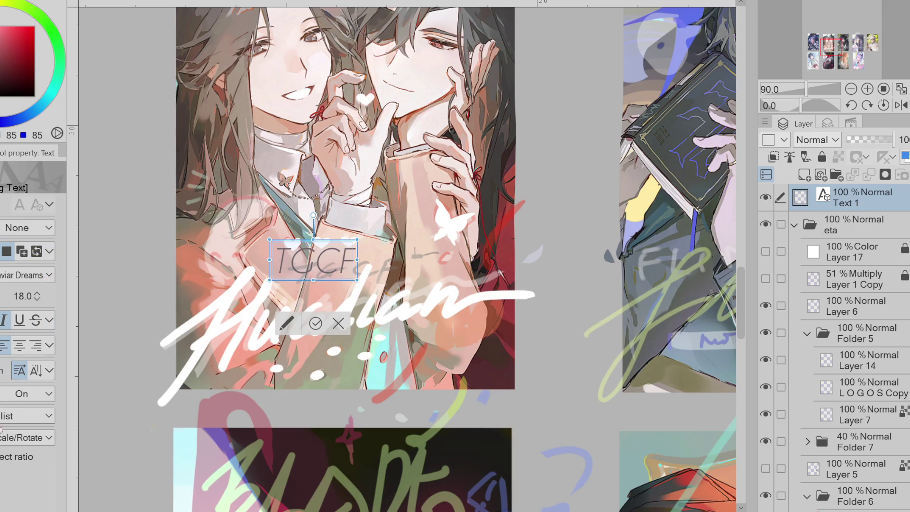
pyautogui.scroll(-3, 49, 275)
pyautogui.scroll(-5, 51, 277)
pyautogui.scroll(-3, 50, 276)
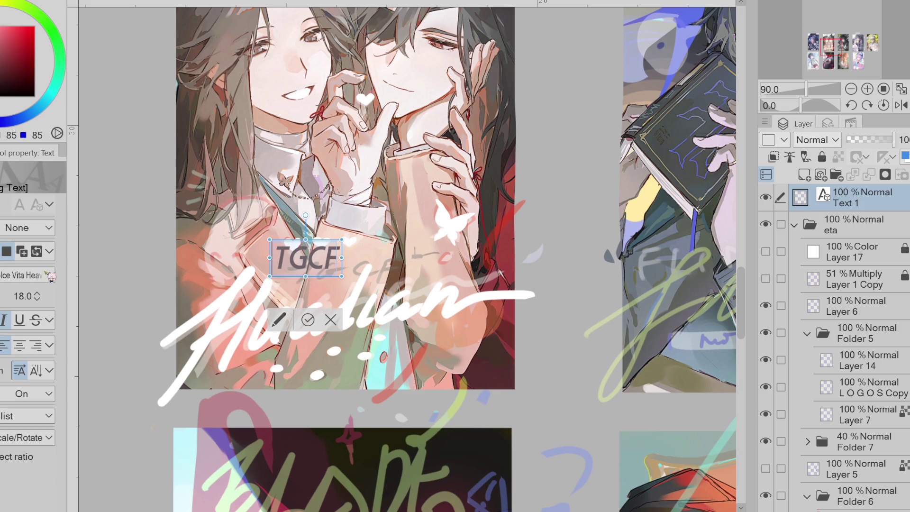
pyautogui.scroll(-1, 50, 274)
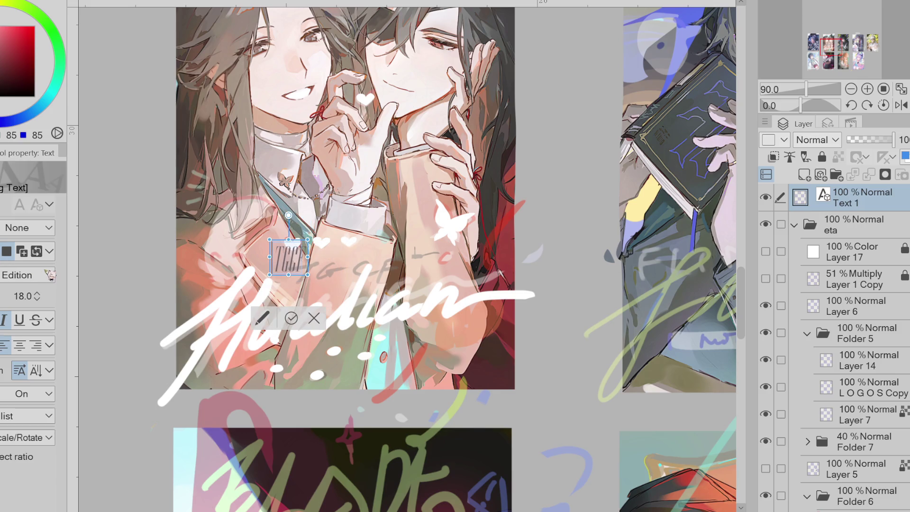
pyautogui.scroll(-3, 50, 275)
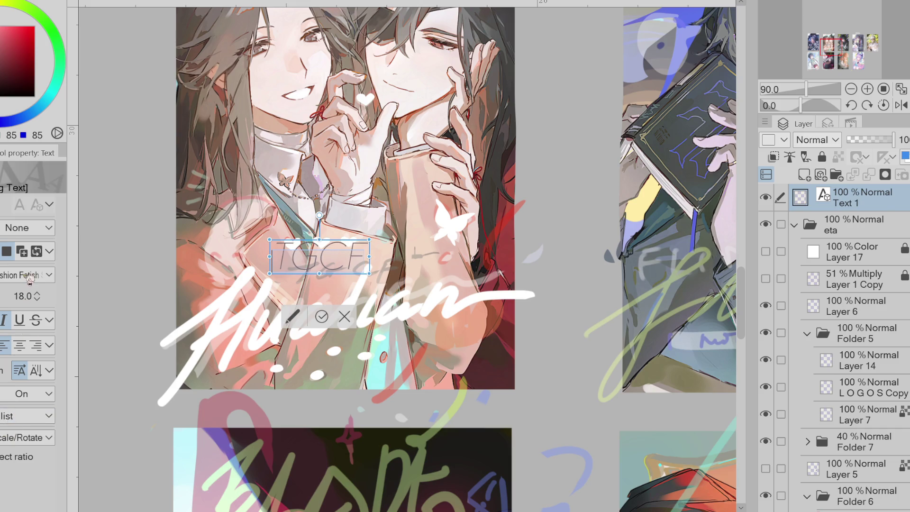
pyautogui.scroll(-1, 29, 280)
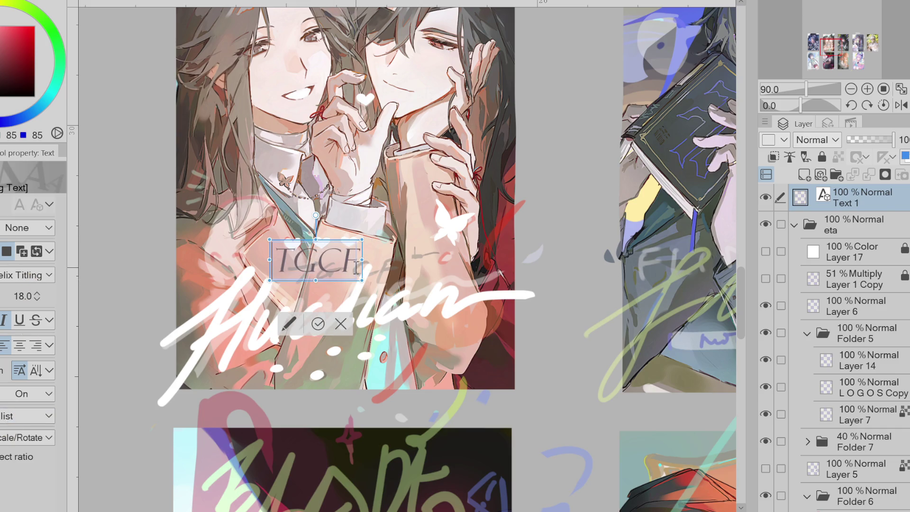
pyautogui.moveTo(368, 273); pyautogui.dragTo(415, 282)
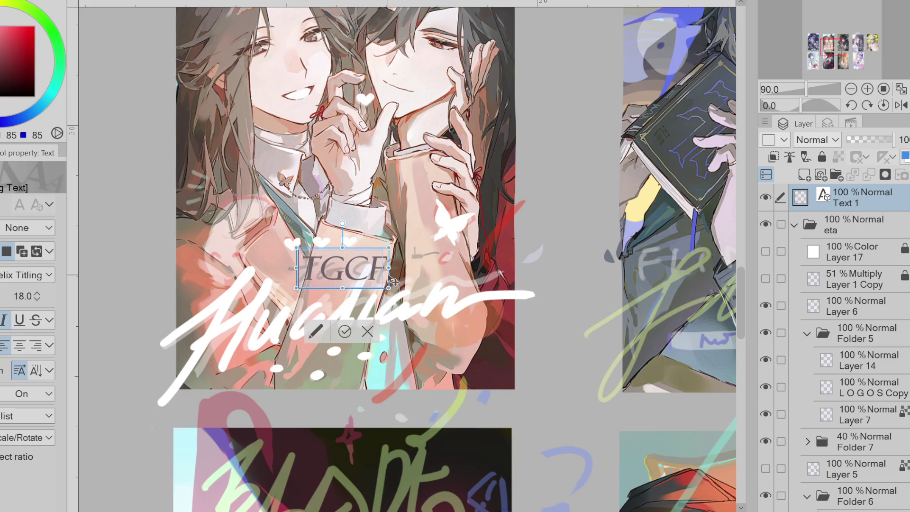
pyautogui.scroll(-5, 258, 376)
pyautogui.scroll(1, 314, 312)
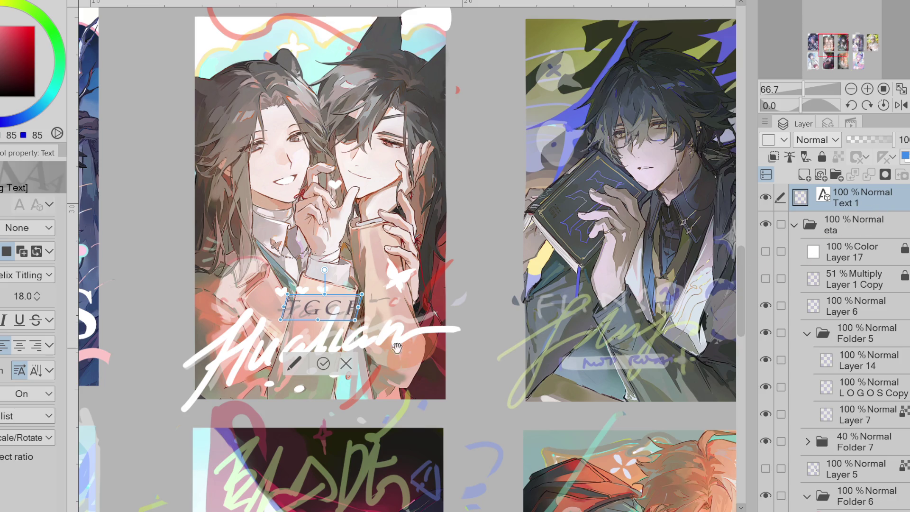
# Commit the TGCF text, nudge it into place, then delete the TGCF text layer
pyautogui.click(323, 364)
pyautogui.moveTo(350, 301)
pyautogui.mouseDown()
pyautogui.moveTo(353, 358)
pyautogui.moveTo(354, 308)
pyautogui.moveTo(344, 297)
pyautogui.moveTo(322, 299)
pyautogui.moveTo(379, 296)
pyautogui.moveTo(339, 301)
pyautogui.moveTo(346, 295)
pyautogui.mouseUp()
pyautogui.scroll(3, 328, 339)
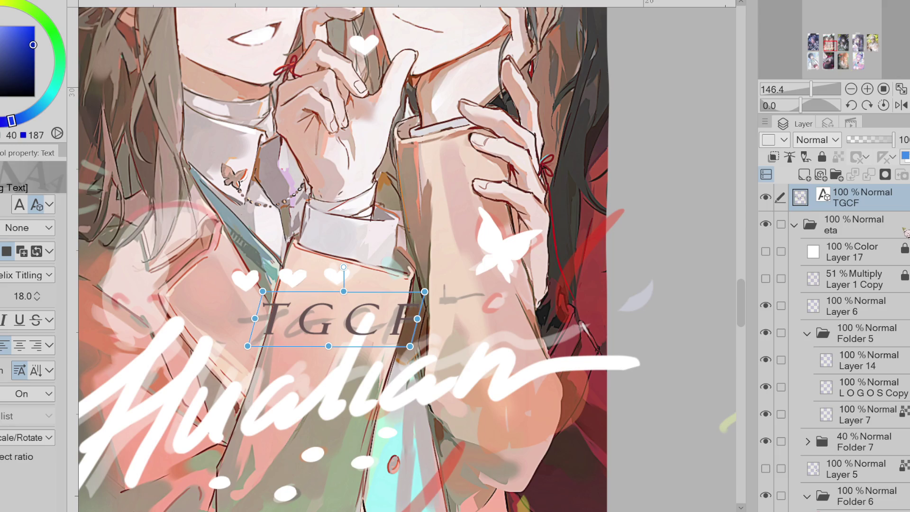
pyautogui.press('Delete')
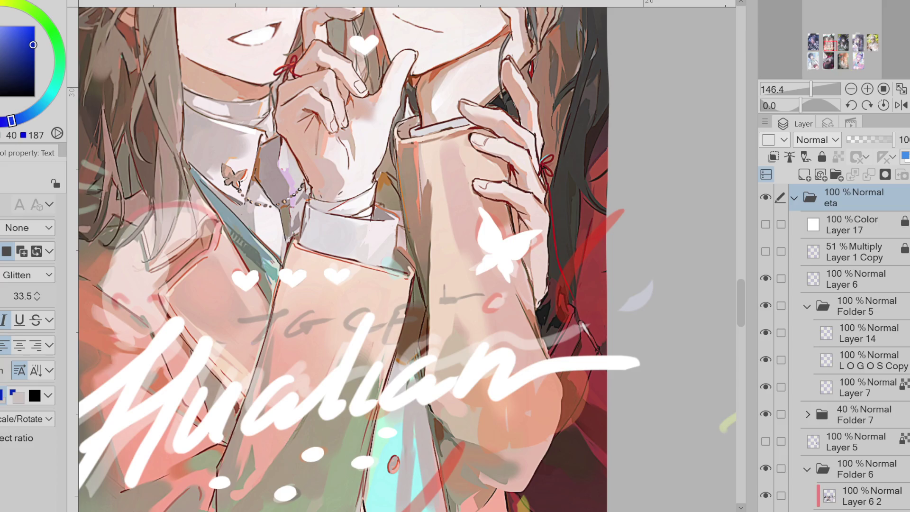
# On Layer 14, hand-draw the capitals T, G, C and F with the hard brush
pyautogui.click(844, 338)
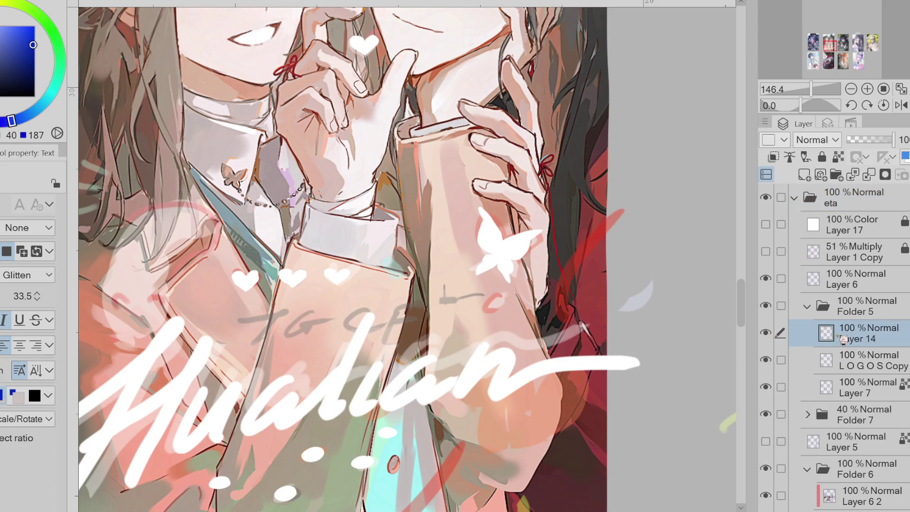
pyautogui.press('b')
pyautogui.moveTo(265, 310)
pyautogui.mouseDown()
pyautogui.moveTo(303, 308)
pyautogui.moveTo(261, 348)
pyautogui.mouseUp()
pyautogui.hotkey('ctrl', 'z')
pyautogui.hotkey('ctrl', 'z')
pyautogui.hotkey('ctrl', 'z')
pyautogui.hotkey('ctrl', 'z')
pyautogui.hotkey('ctrl', 'z')
pyautogui.moveTo(265, 315); pyautogui.dragTo(289, 314)
pyautogui.moveTo(275, 315); pyautogui.dragTo(276, 335)
pyautogui.moveTo(326, 314)
pyautogui.mouseDown()
pyautogui.moveTo(332, 334)
pyautogui.moveTo(304, 321)
pyautogui.moveTo(327, 330)
pyautogui.mouseUp()
pyautogui.hotkey('ctrl', 'z')
pyautogui.hotkey('ctrl', 'z')
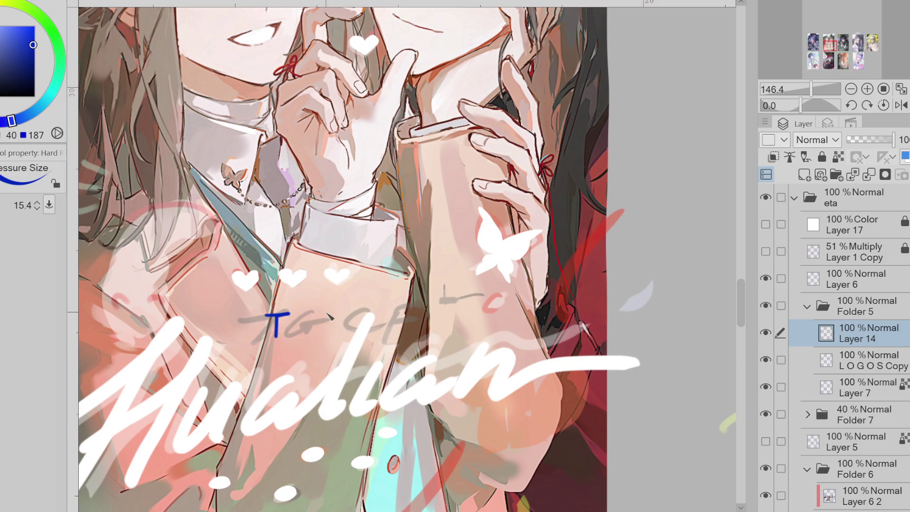
pyautogui.hotkey('ctrl', 'z')
pyautogui.hotkey('ctrl', 'z')
pyautogui.moveTo(327, 312)
pyautogui.mouseDown()
pyautogui.moveTo(322, 332)
pyautogui.moveTo(313, 323)
pyautogui.moveTo(333, 334)
pyautogui.mouseUp()
pyautogui.hotkey('ctrl', 'z')
pyautogui.hotkey('ctrl', 'z')
pyautogui.moveTo(377, 314)
pyautogui.mouseDown()
pyautogui.moveTo(379, 333)
pyautogui.moveTo(361, 317)
pyautogui.moveTo(383, 334)
pyautogui.moveTo(372, 333)
pyautogui.mouseUp()
pyautogui.hotkey('ctrl', 'z')
pyautogui.hotkey('ctrl', 'z')
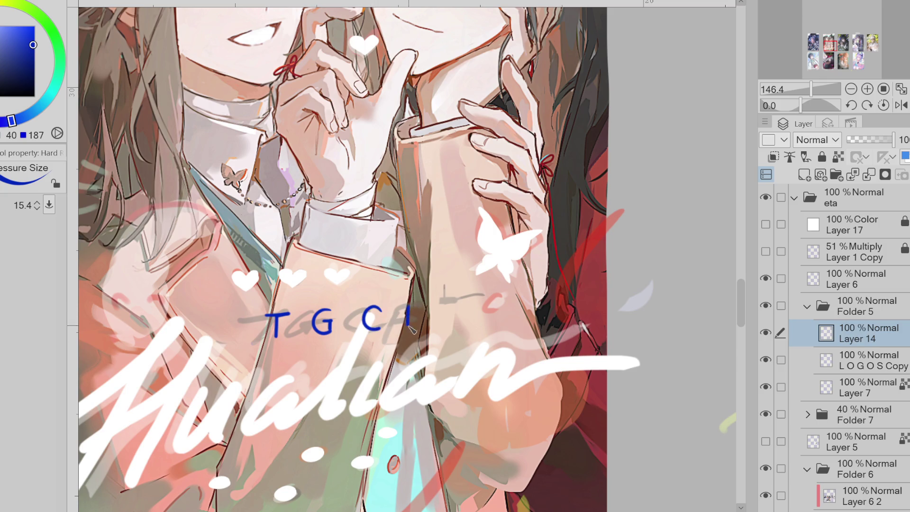
pyautogui.hotkey('ctrl', 'z')
pyautogui.moveTo(412, 307); pyautogui.dragTo(411, 327)
# Adjust the G, C and F individually, then reposition the whole TGCF lettering above the logo
pyautogui.press('m')
pyautogui.moveTo(391, 290)
pyautogui.mouseDown()
pyautogui.moveTo(350, 349)
pyautogui.moveTo(447, 302)
pyautogui.mouseUp()
pyautogui.hotkey('ctrl', 't')
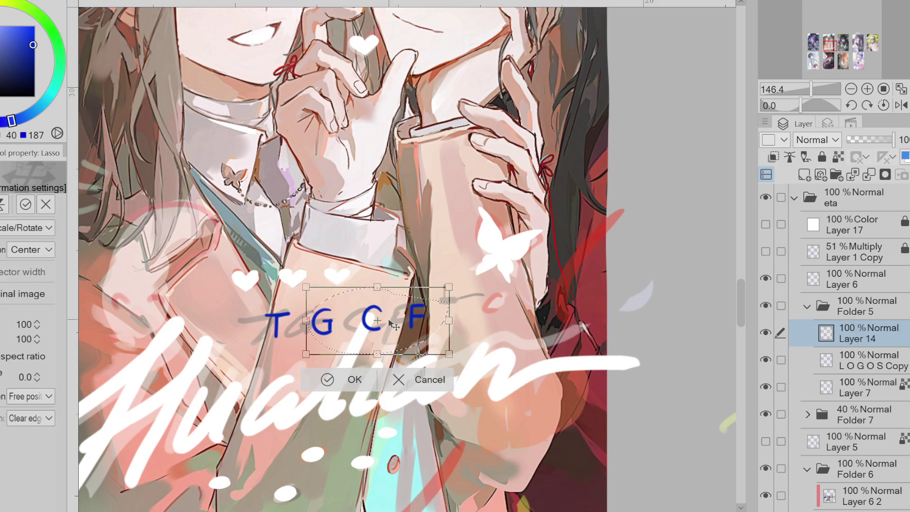
pyautogui.click(330, 379)
pyautogui.moveTo(393, 288)
pyautogui.mouseDown()
pyautogui.moveTo(360, 329)
pyautogui.moveTo(439, 303)
pyautogui.mouseUp()
pyautogui.hotkey('ctrl', 't')
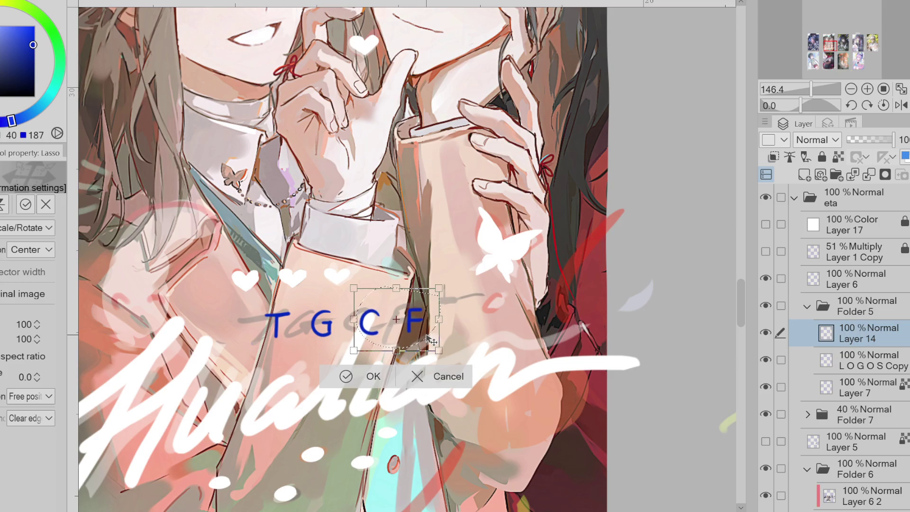
pyautogui.click(362, 377)
pyautogui.hotkey('ctrl', 'd')
pyautogui.moveTo(416, 294); pyautogui.dragTo(422, 296)
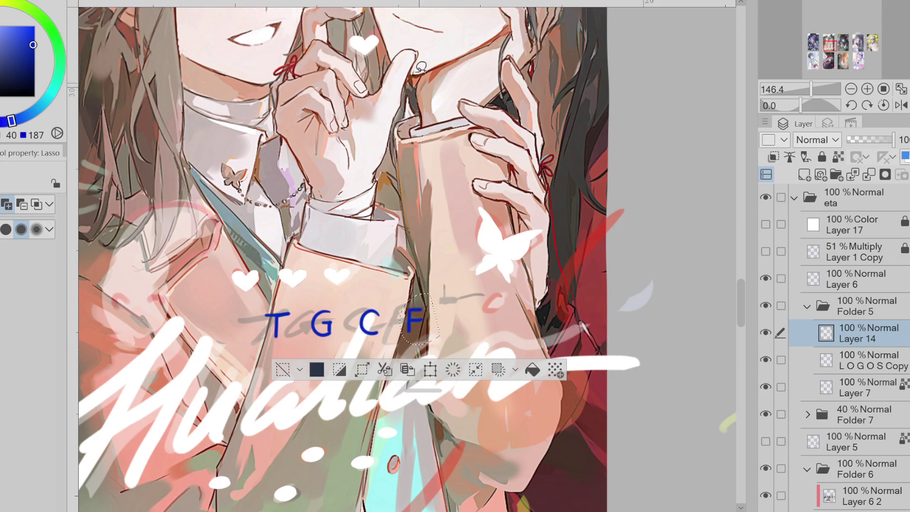
pyautogui.hotkey('ctrl', 't')
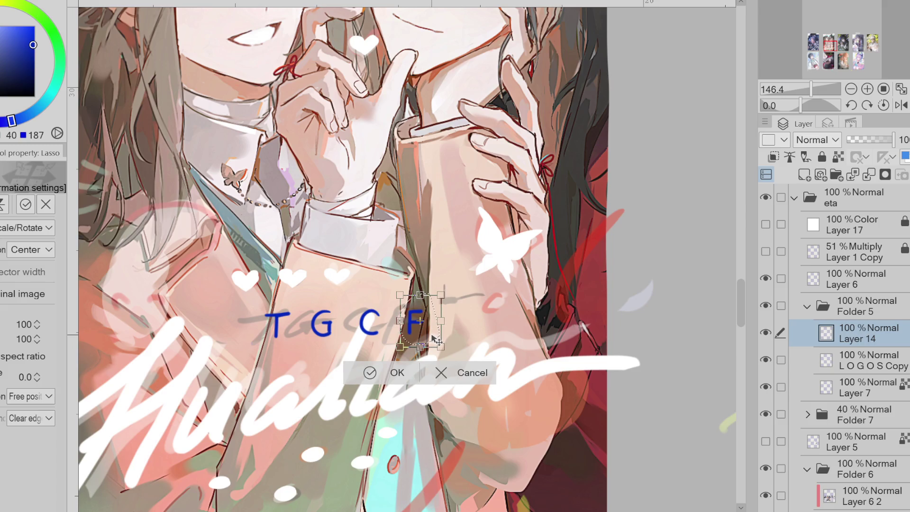
pyautogui.click(370, 372)
pyautogui.hotkey('ctrl', 'd')
pyautogui.moveTo(393, 288)
pyautogui.mouseDown()
pyautogui.moveTo(265, 360)
pyautogui.moveTo(398, 290)
pyautogui.mouseUp()
pyautogui.hotkey('ctrl', 't')
pyautogui.moveTo(422, 345)
pyautogui.mouseDown()
pyautogui.moveTo(378, 264)
pyautogui.moveTo(354, 267)
pyautogui.moveTo(405, 338)
pyautogui.moveTo(358, 339)
pyautogui.moveTo(407, 339)
pyautogui.mouseUp()
pyautogui.click(325, 389)
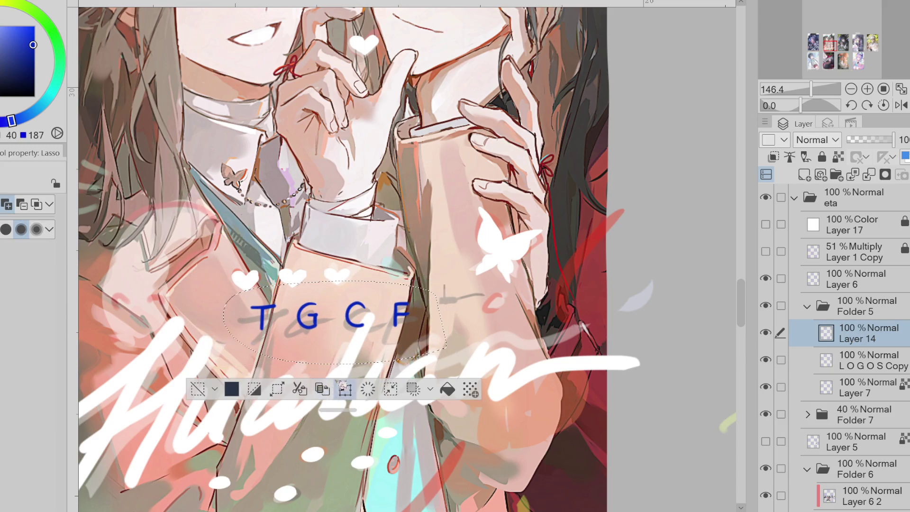
pyautogui.hotkey('ctrl', 'd')
# Lock Layer 14's transparent pixels, sample a colour, and repaint the TGCF letters grey
pyautogui.click(838, 157)
pyautogui.press('b')
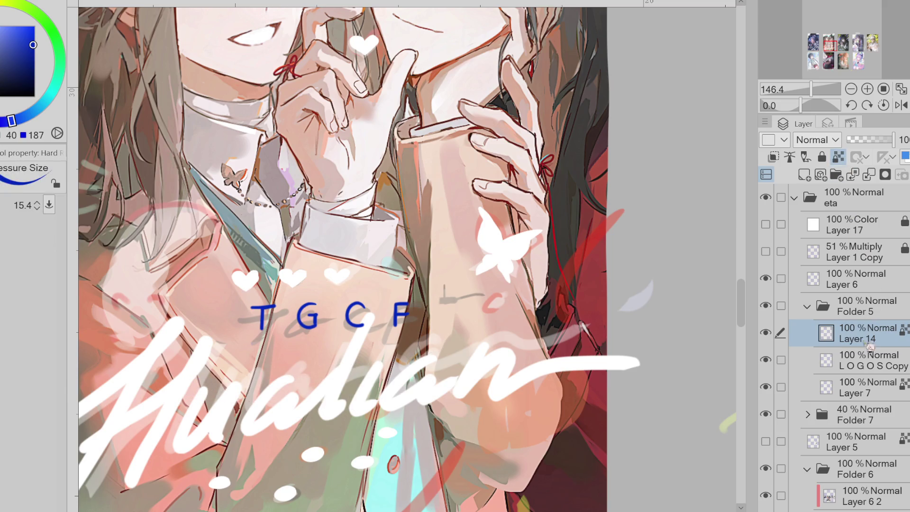
pyautogui.click(874, 268)
pyautogui.click(867, 388)
pyautogui.click(766, 414)
pyautogui.click(766, 414)
pyautogui.click(853, 414)
pyautogui.moveTo(869, 139); pyautogui.dragTo(893, 140)
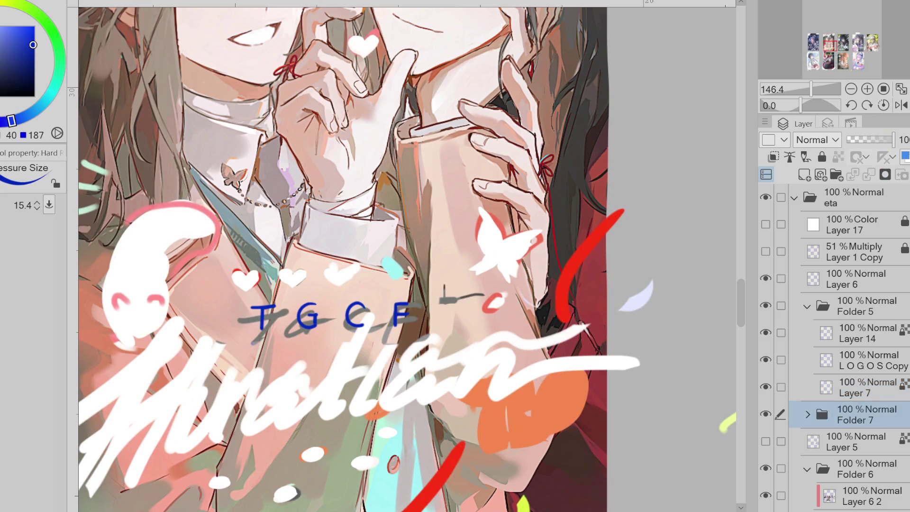
pyautogui.keyDown('alt'); pyautogui.click(362, 307); pyautogui.keyUp('alt')
pyautogui.click(765, 414)
pyautogui.click(801, 335)
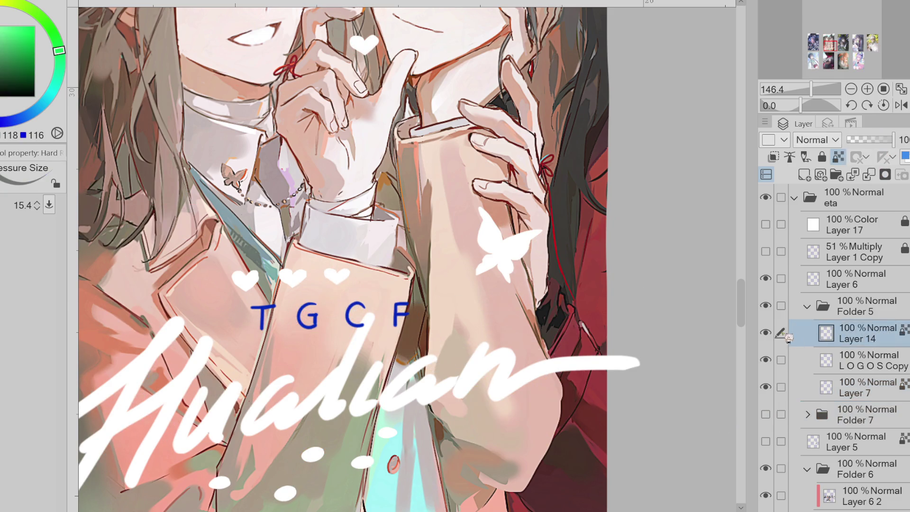
pyautogui.moveTo(251, 315); pyautogui.dragTo(455, 309)
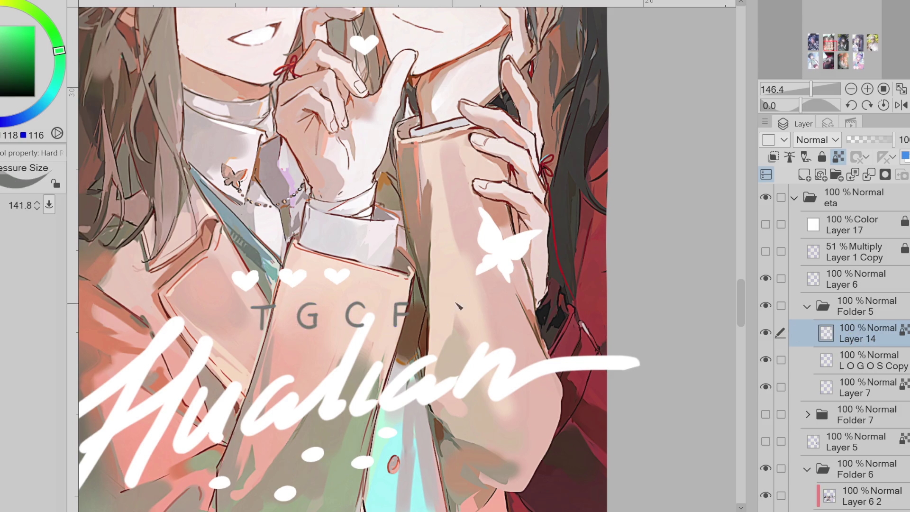
pyautogui.hotkey('ctrl', 'alt', '0')
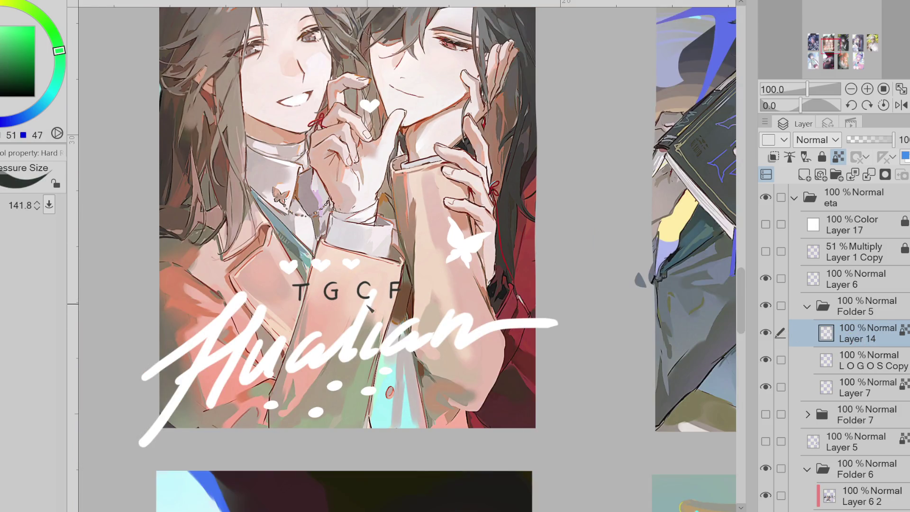
# Try green, red and light blue on the TGCF letters, settling on a brighter cyan
pyautogui.click(8, 65)
pyautogui.moveTo(290, 291); pyautogui.dragTo(393, 293)
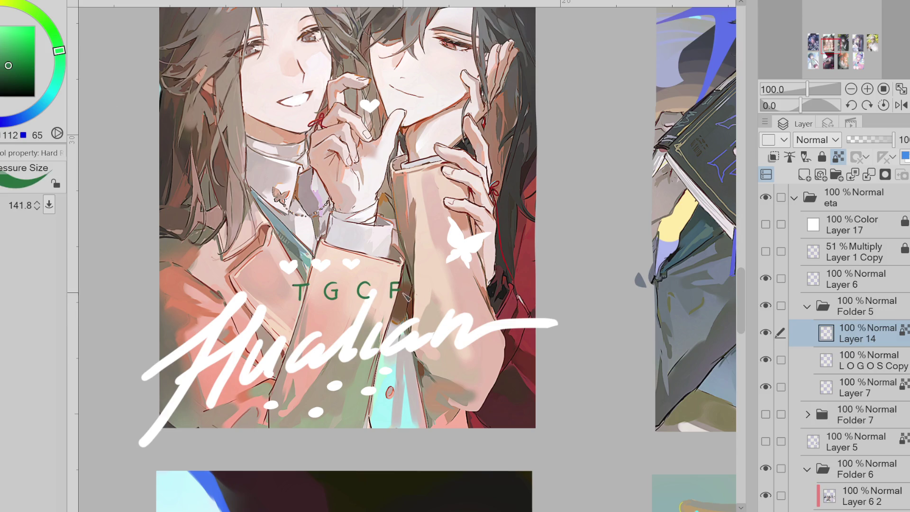
pyautogui.keyDown('alt'); pyautogui.click(510, 274); pyautogui.keyUp('alt')
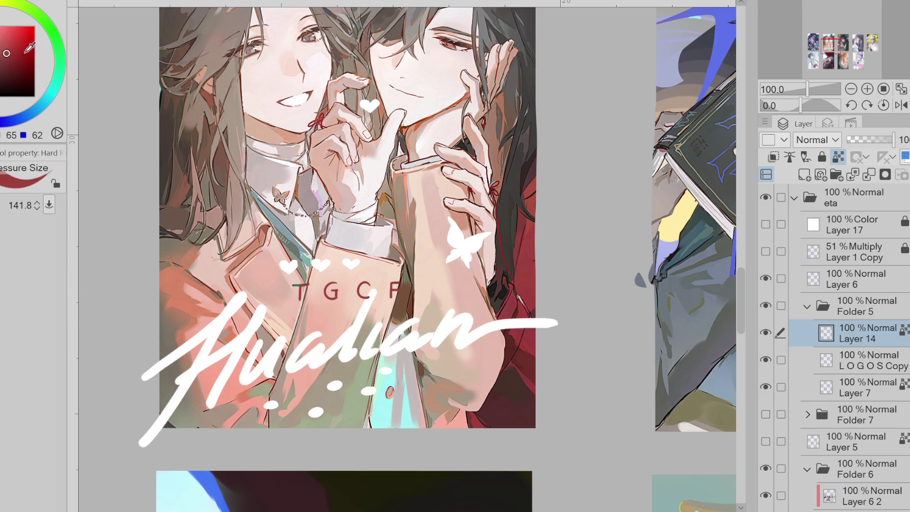
pyautogui.moveTo(296, 291); pyautogui.dragTo(398, 292)
pyautogui.click(35, 110)
pyautogui.moveTo(295, 292); pyautogui.dragTo(410, 293)
pyautogui.keyDown('alt'); pyautogui.click(398, 401); pyautogui.keyUp('alt')
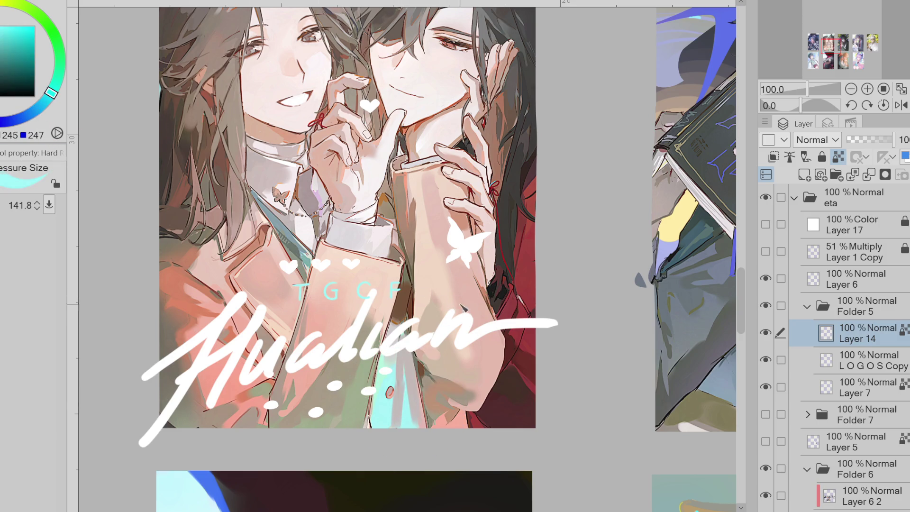
pyautogui.click(17, 26)
pyautogui.moveTo(290, 292); pyautogui.dragTo(362, 294)
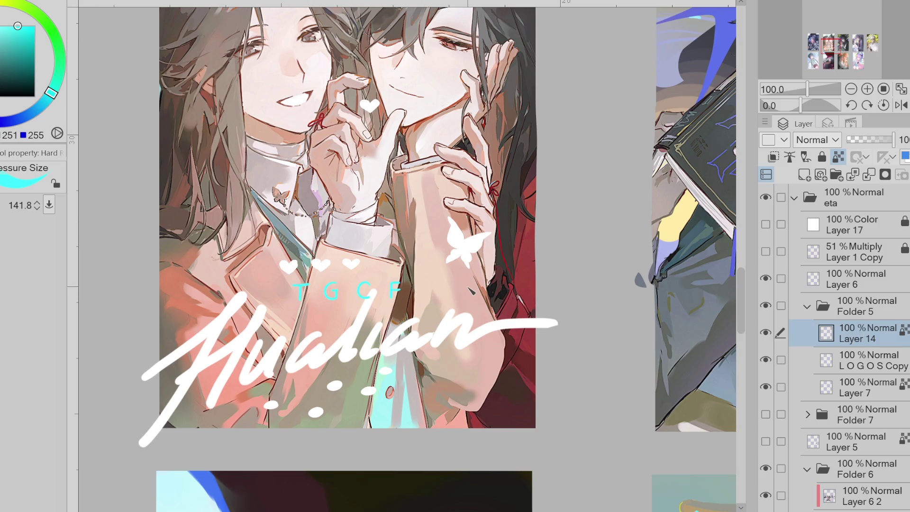
# Nudge the TGCF letters slightly down and right, then select the L O G O S Copy layer
pyautogui.hotkey('ctrl', 't')
pyautogui.moveTo(395, 300); pyautogui.dragTo(389, 303)
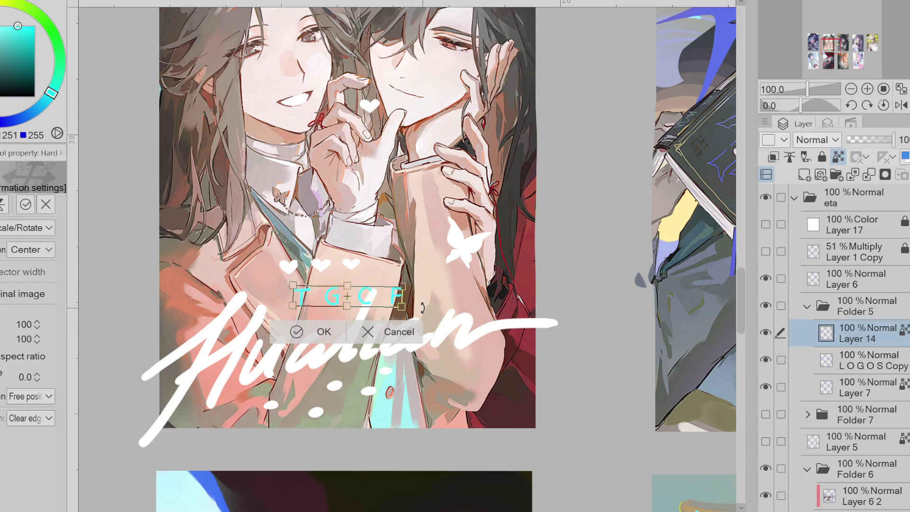
pyautogui.click(312, 334)
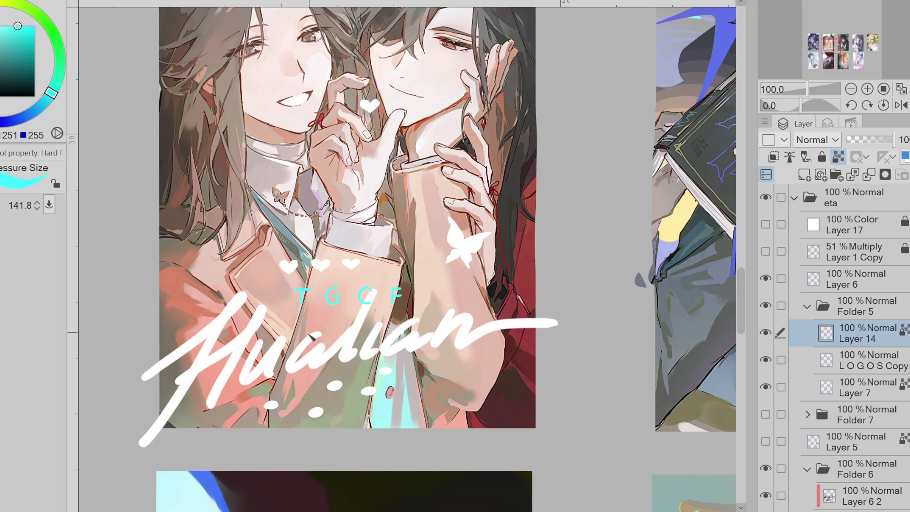
pyautogui.click(822, 358)
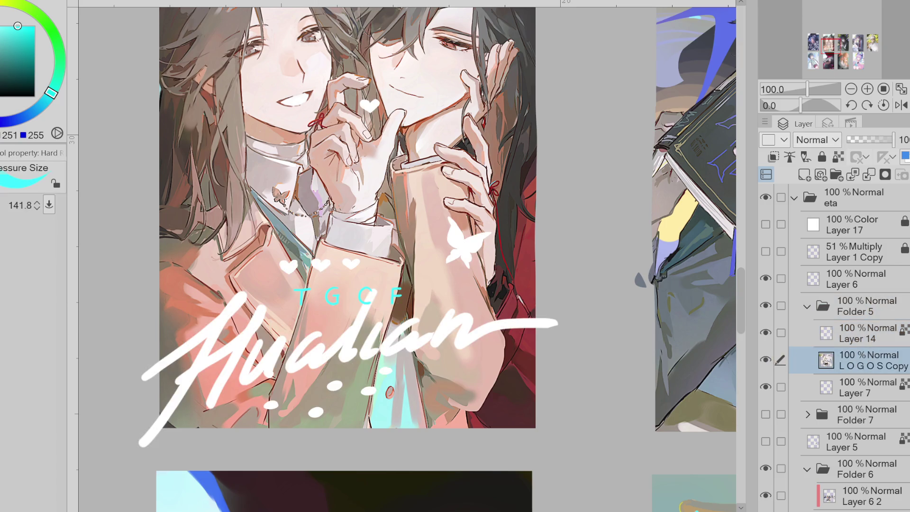
# Trace a red edge on the butterfly, then paste a smaller, tilted copy below it
pyautogui.scroll(2, 355, 272)
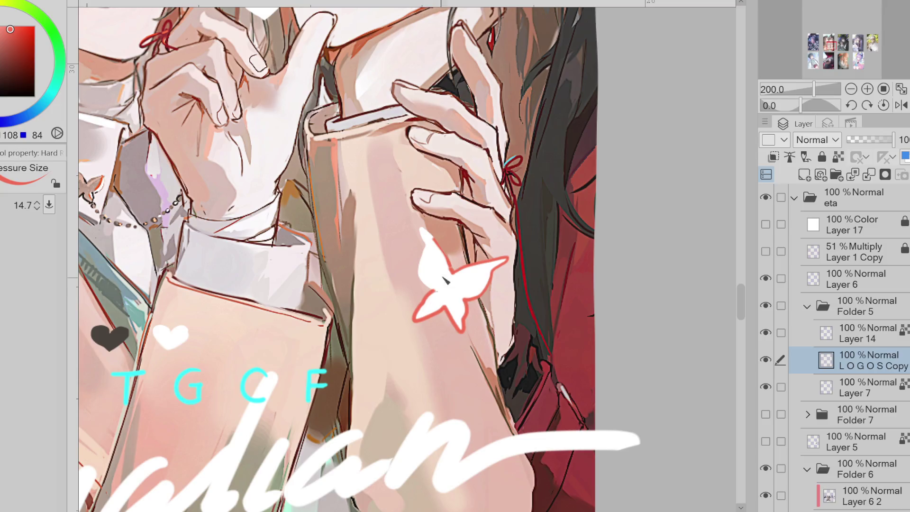
pyautogui.moveTo(420, 230)
pyautogui.mouseDown()
pyautogui.moveTo(420, 275)
pyautogui.moveTo(438, 295)
pyautogui.mouseUp()
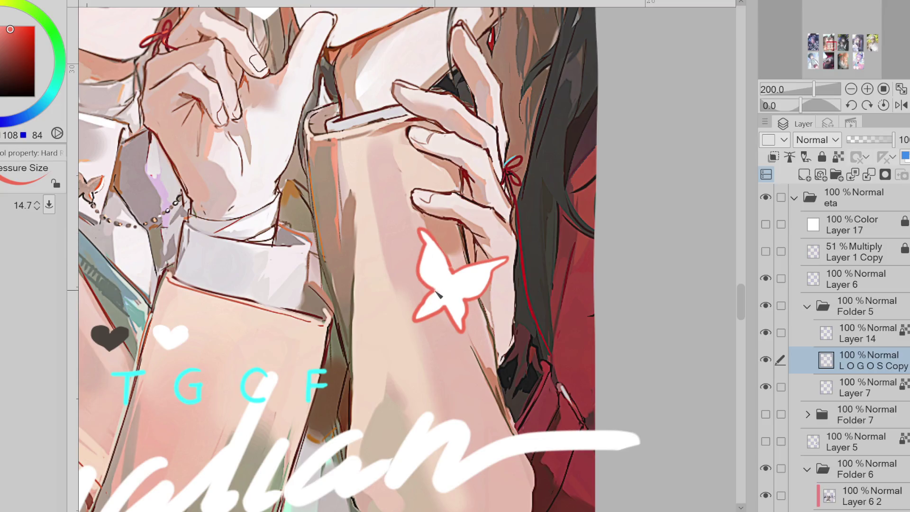
pyautogui.press('m')
pyautogui.moveTo(515, 241)
pyautogui.mouseDown()
pyautogui.moveTo(378, 252)
pyautogui.moveTo(517, 245)
pyautogui.mouseUp()
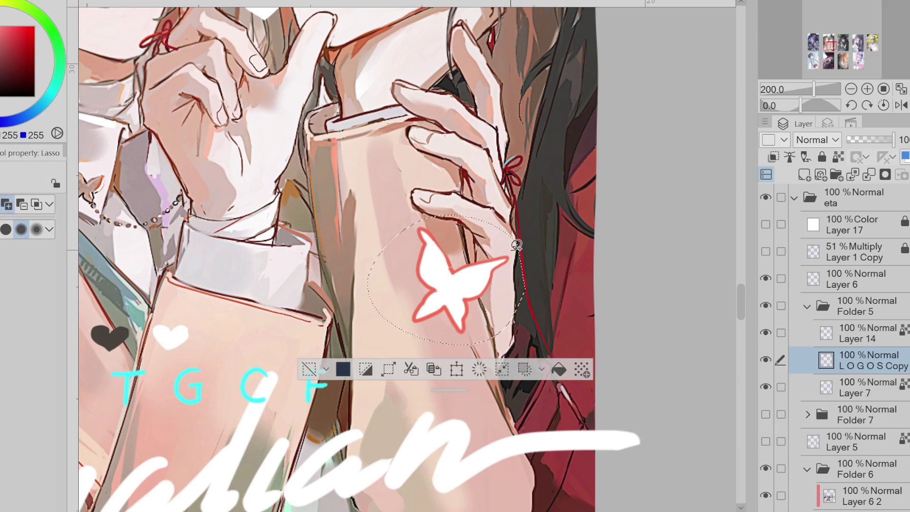
pyautogui.hotkey('ctrl', 'c')
pyautogui.hotkey('ctrl', 'v')
pyautogui.hotkey('ctrl', 't')
pyautogui.moveTo(488, 331); pyautogui.dragTo(540, 415)
pyautogui.press('Return')
pyautogui.hotkey('ctrl', 'd')
# Touch up the lower butterfly's red outline with the hard brush
pyautogui.press('b')
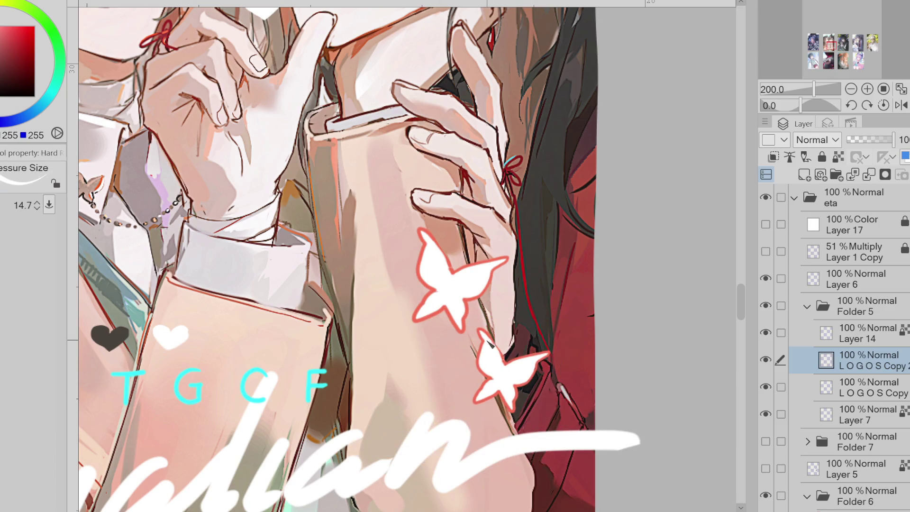
pyautogui.keyDown('alt'); pyautogui.click(522, 348); pyautogui.keyUp('alt')
pyautogui.moveTo(488, 332); pyautogui.dragTo(508, 364)
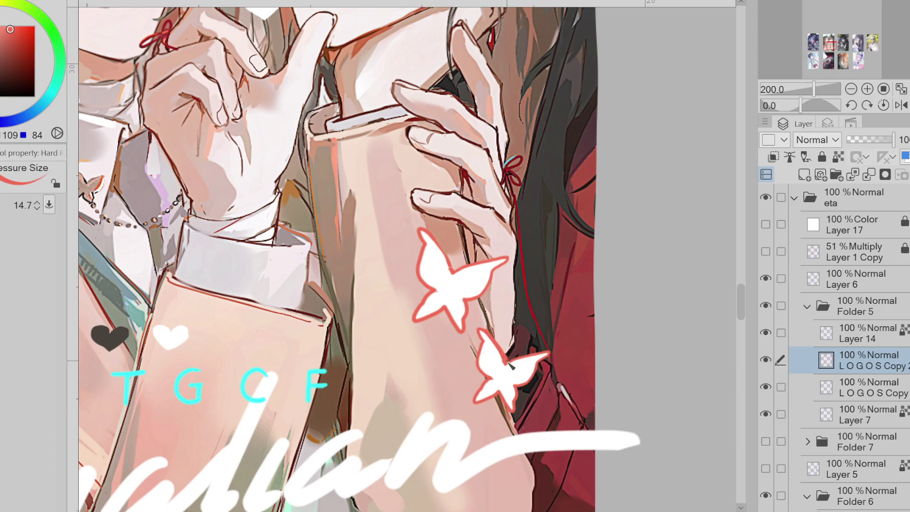
pyautogui.scroll(-3, 498, 333)
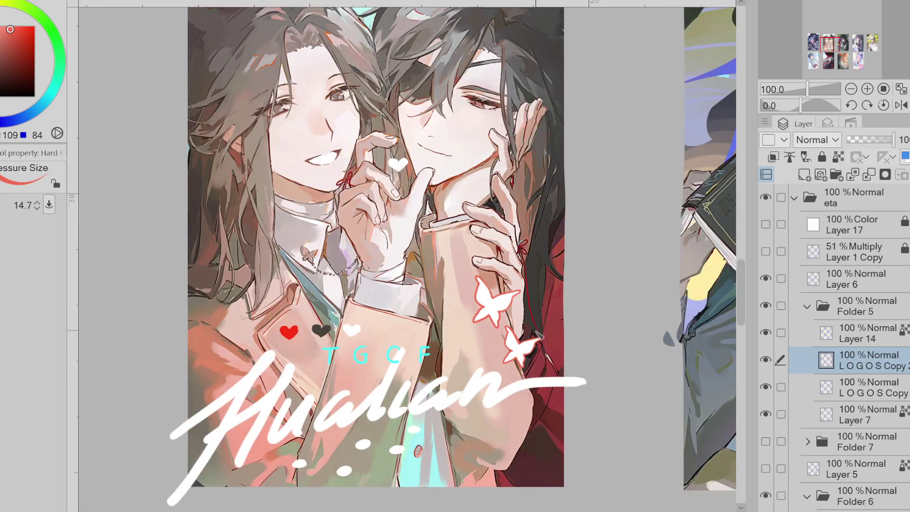
# Undo the stray red arc and tint, then outline the dark heart in red
pyautogui.scroll(3, 356, 328)
pyautogui.moveTo(352, 326); pyautogui.dragTo(337, 332)
pyautogui.hotkey('ctrl', 'z')
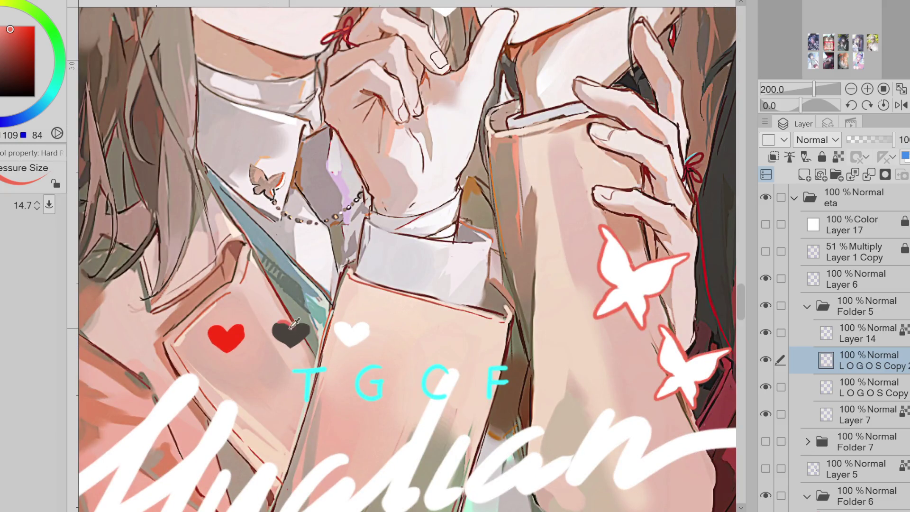
pyautogui.hotkey('ctrl', 'z')
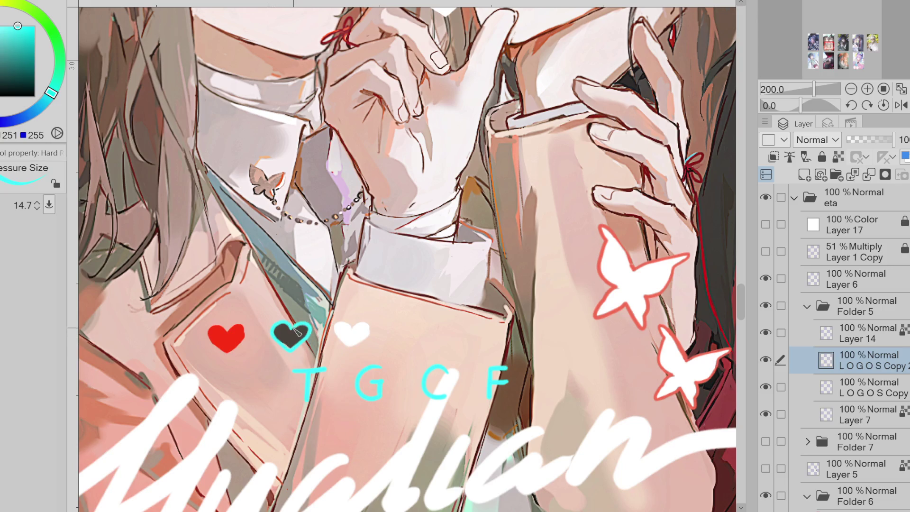
pyautogui.keyDown('alt'); pyautogui.click(286, 342); pyautogui.keyUp('alt')
pyautogui.press('x')
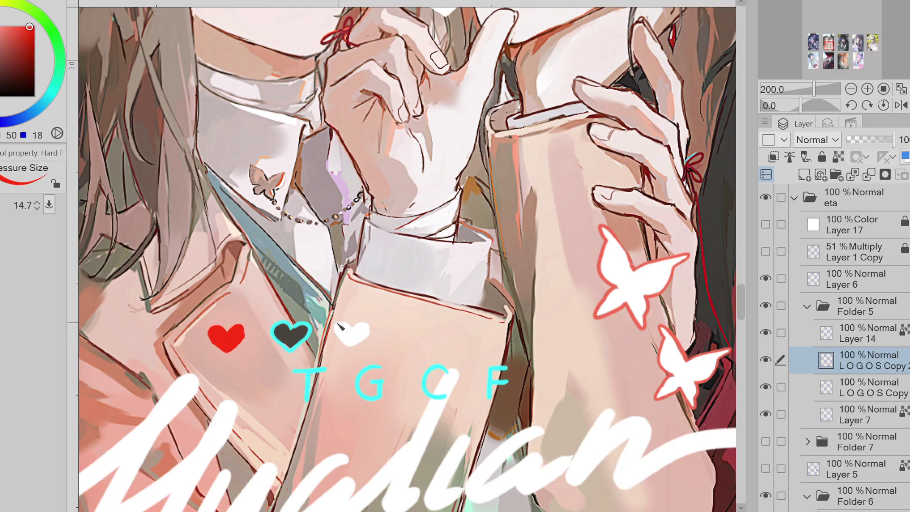
pyautogui.moveTo(285, 324); pyautogui.dragTo(274, 331)
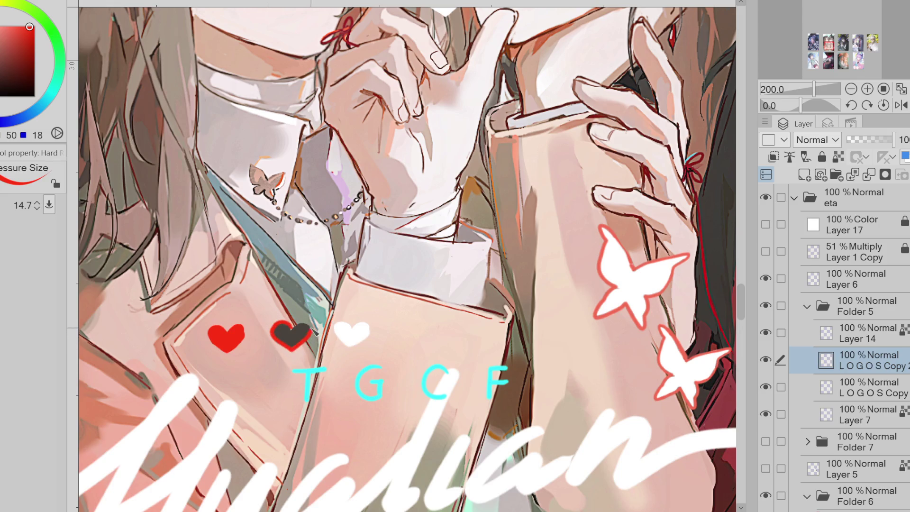
pyautogui.press('x')
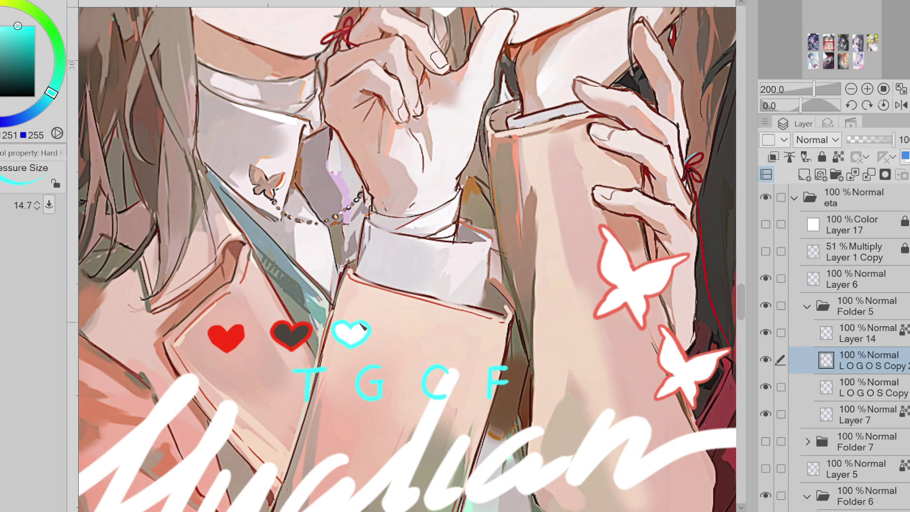
pyautogui.press('x')
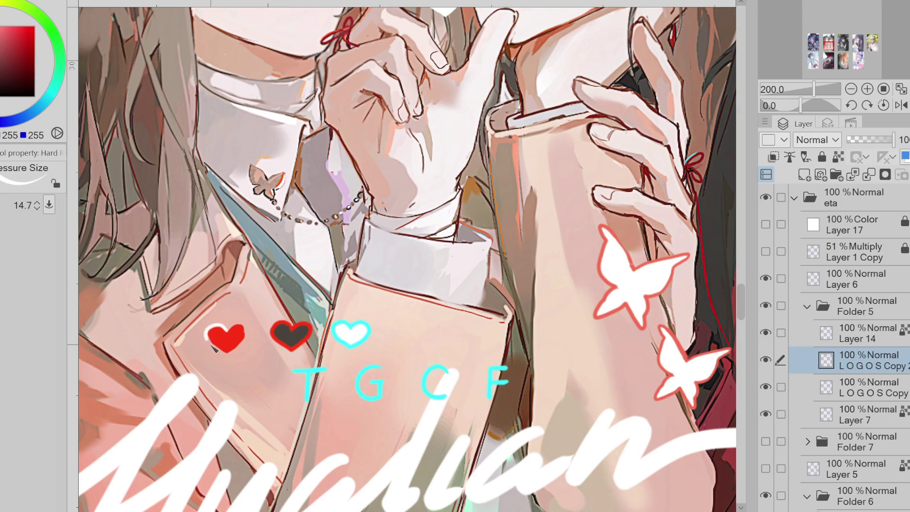
# Merge Layer 14 into the layer below and check the merged result
pyautogui.click(765, 359)
pyautogui.click(770, 365)
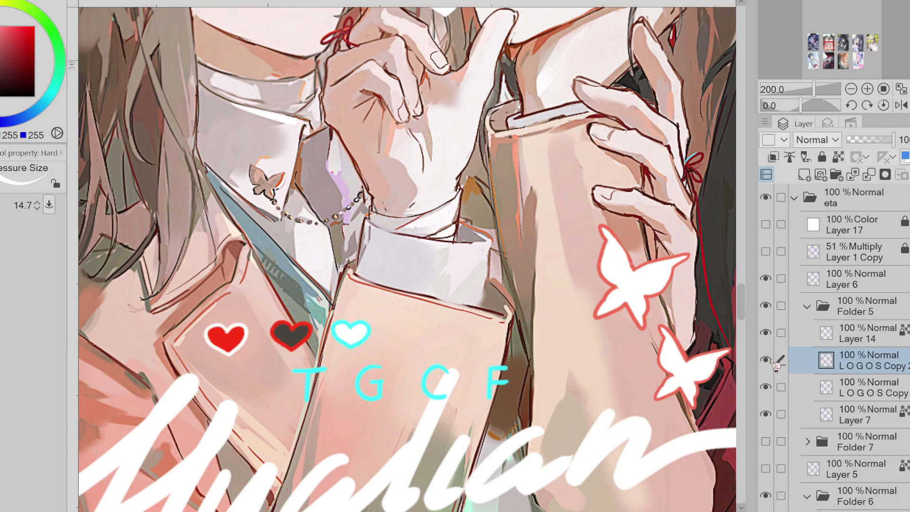
pyautogui.click(826, 342)
pyautogui.hotkey('ctrl', 'e')
pyautogui.click(765, 332)
pyautogui.click(766, 333)
pyautogui.click(765, 332)
pyautogui.click(771, 332)
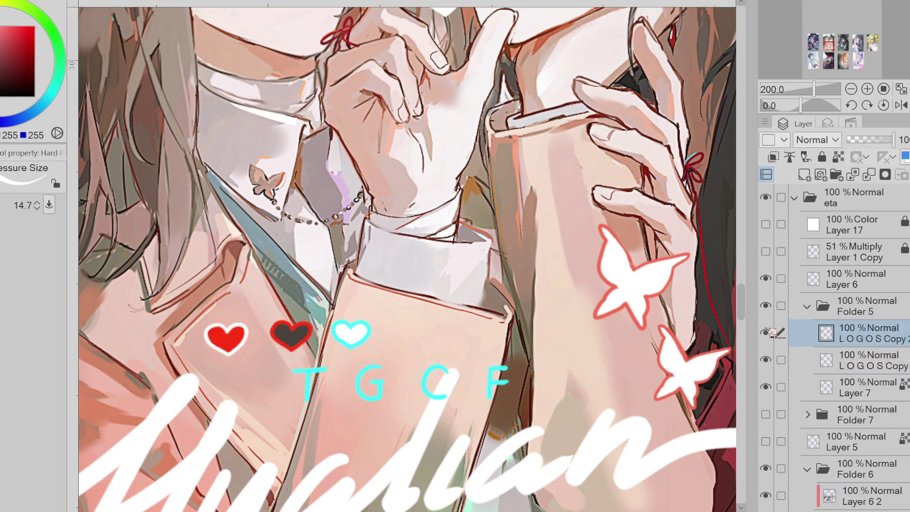
pyautogui.scroll(-4, 452, 414)
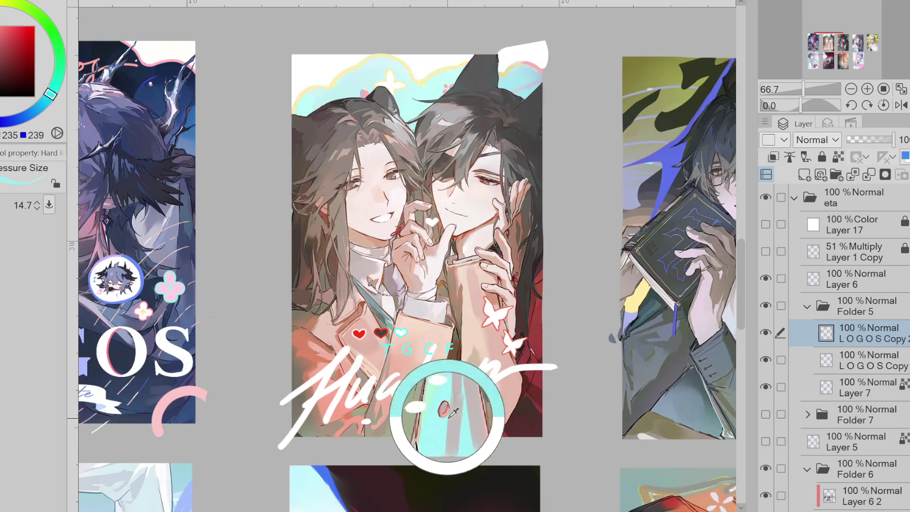
# Sample a light cyan, lock the layer's transparent pixels, and switch to the Fill tool
pyautogui.keyDown('alt'); pyautogui.click(448, 417); pyautogui.keyUp('alt')
pyautogui.scroll(1, 422, 321)
pyautogui.click(837, 157)
pyautogui.click(4, 25)
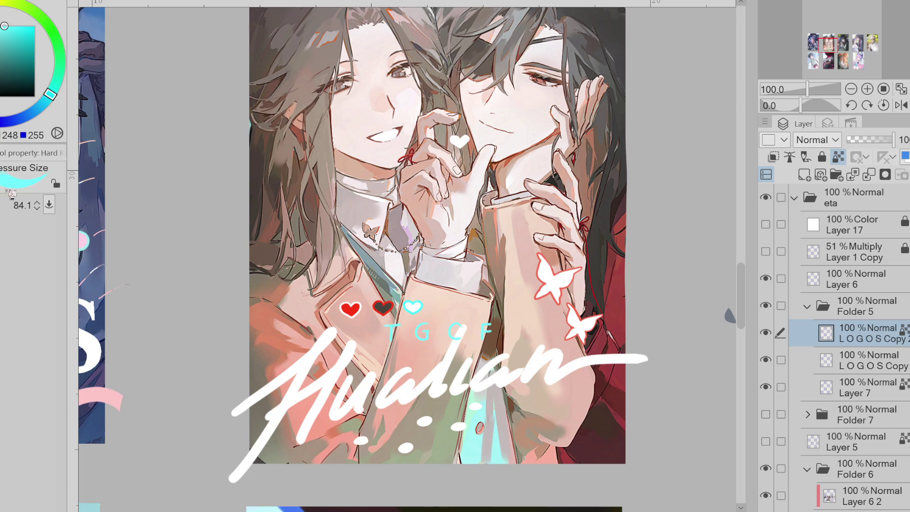
pyautogui.press('g')
pyautogui.press('g')
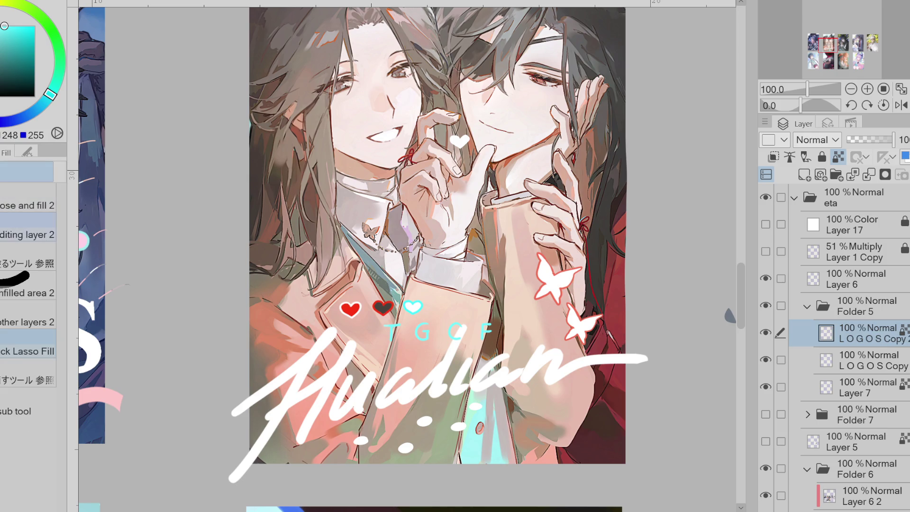
pyautogui.scroll(4, 430, 300)
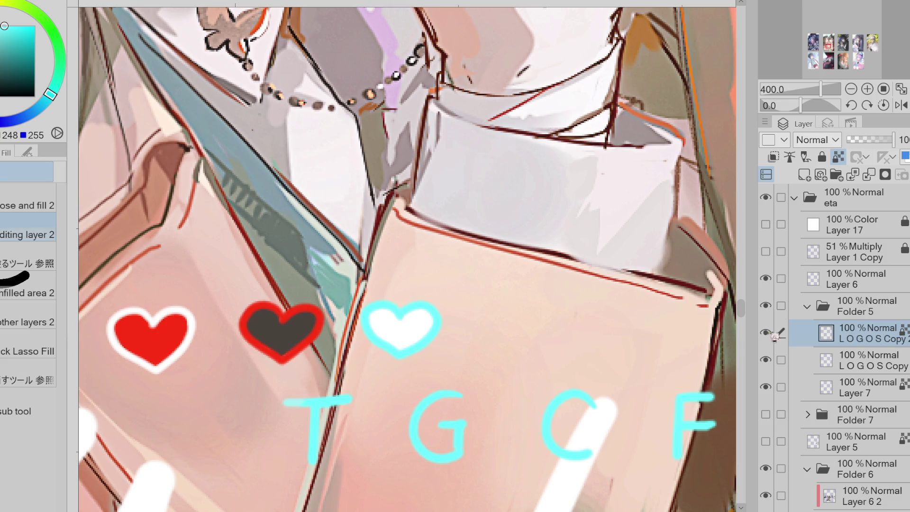
pyautogui.hotkey('ctrl', '-')
pyautogui.hotkey('ctrl', '-')
pyautogui.hotkey('ctrl', '-')
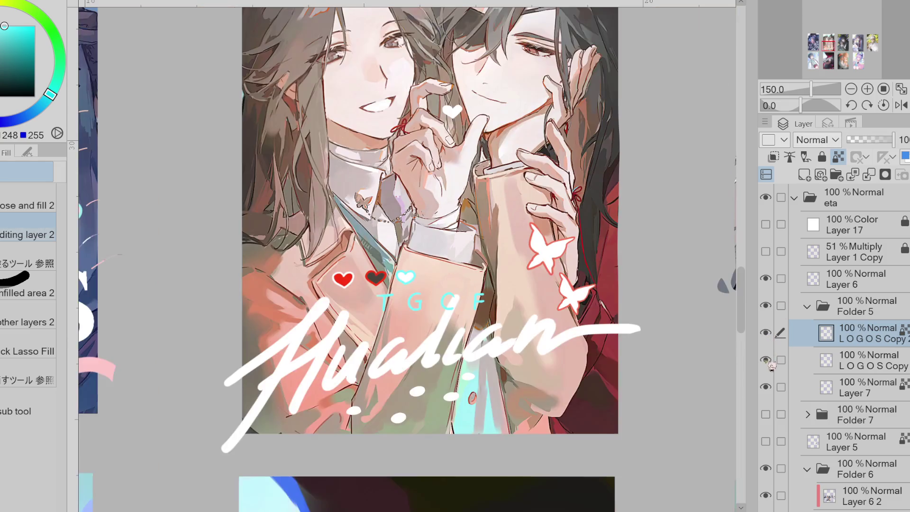
# Compare the logo and butterfly layers, collapse Folder 5, and reveal Folder 7's doodles
pyautogui.click(765, 360)
pyautogui.click(766, 360)
pyautogui.click(766, 360)
pyautogui.click(766, 360)
pyautogui.click(766, 332)
pyautogui.click(766, 333)
pyautogui.click(766, 333)
pyautogui.click(766, 332)
pyautogui.click(766, 360)
pyautogui.click(766, 360)
pyautogui.click(769, 368)
pyautogui.click(769, 367)
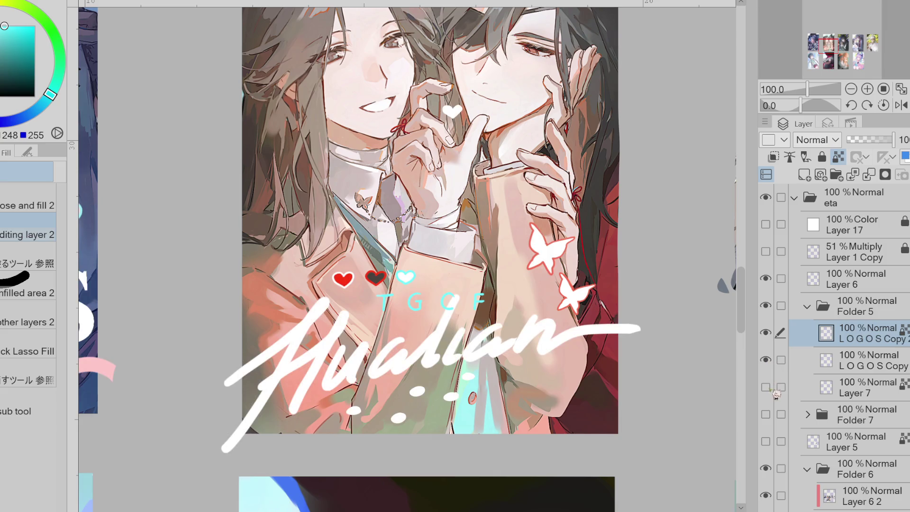
pyautogui.click(807, 306)
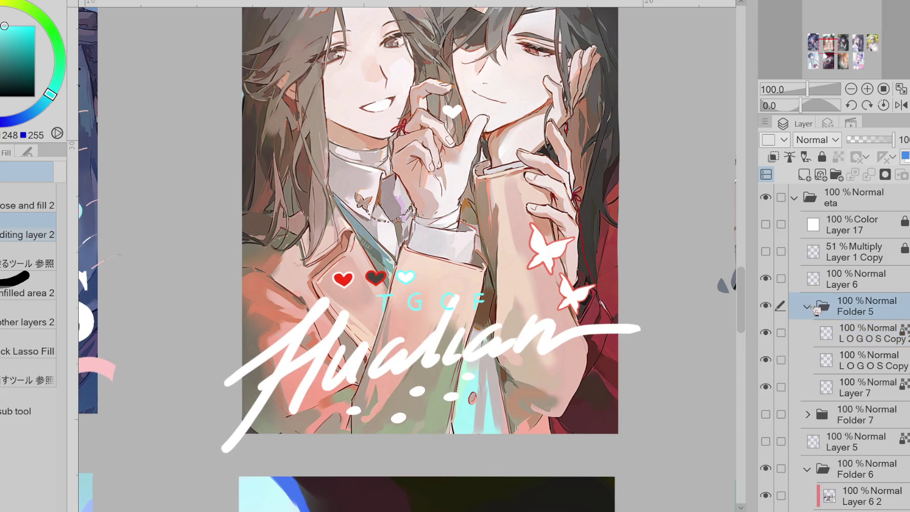
pyautogui.click(766, 333)
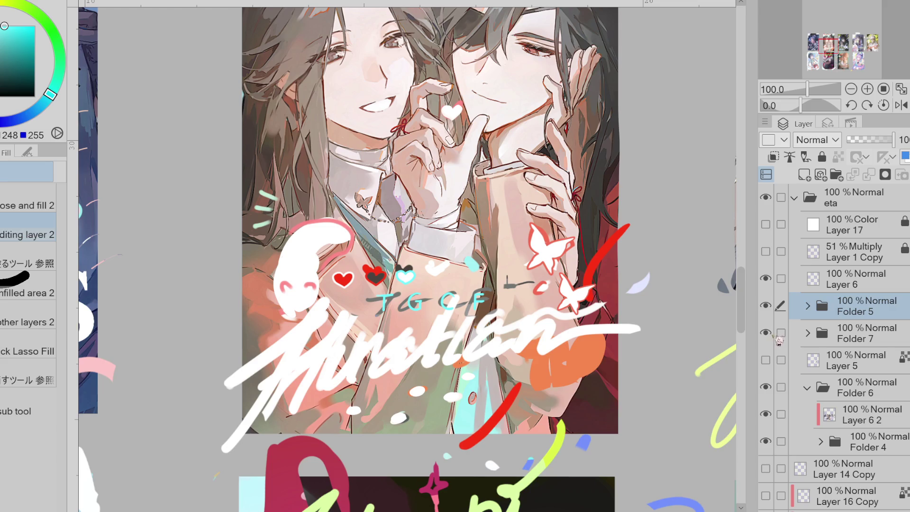
# Try a pink stroke on the heart in L O G O S Copy, undo it, and zoom out
pyautogui.scroll(5, 469, 100)
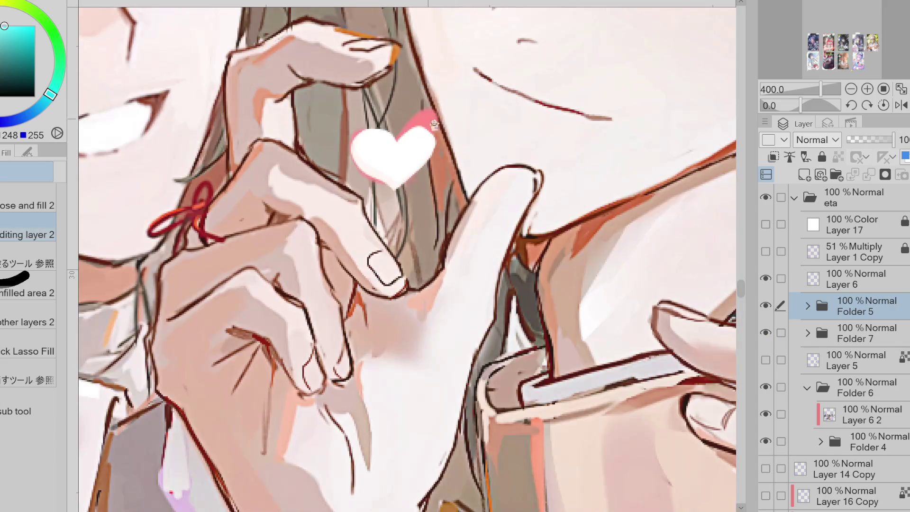
pyautogui.click(807, 306)
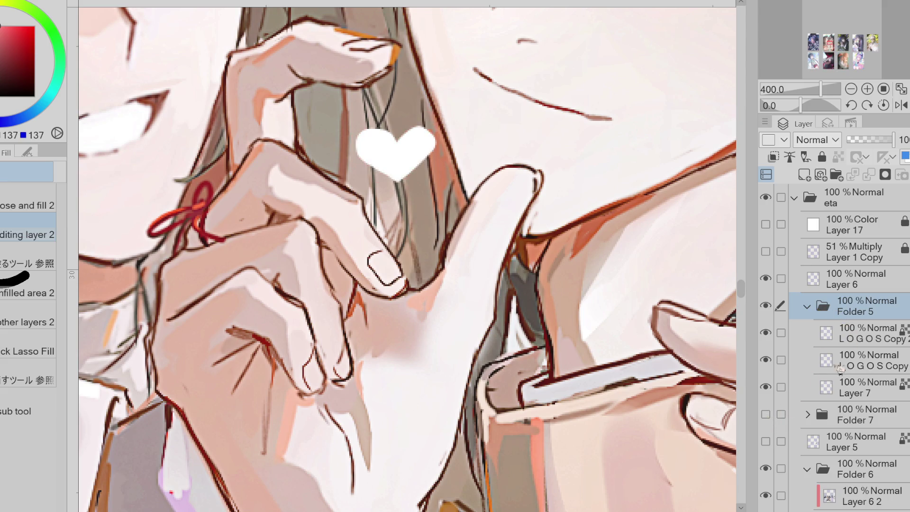
pyautogui.click(880, 334)
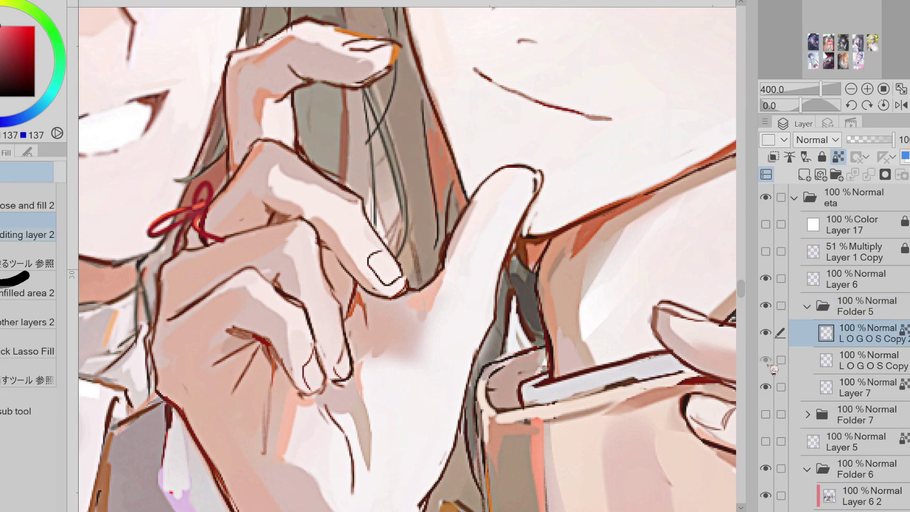
pyautogui.click(838, 359)
pyautogui.press('p')
pyautogui.moveTo(398, 138)
pyautogui.mouseDown()
pyautogui.moveTo(363, 154)
pyautogui.moveTo(361, 142)
pyautogui.moveTo(404, 189)
pyautogui.moveTo(436, 152)
pyautogui.moveTo(399, 142)
pyautogui.mouseUp()
pyautogui.hotkey('ctrl', 'z')
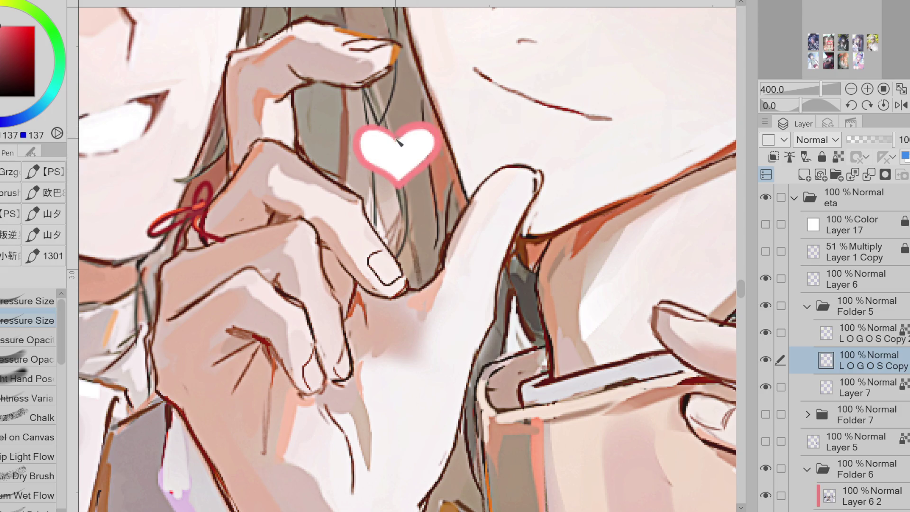
pyautogui.scroll(-3, 385, 137)
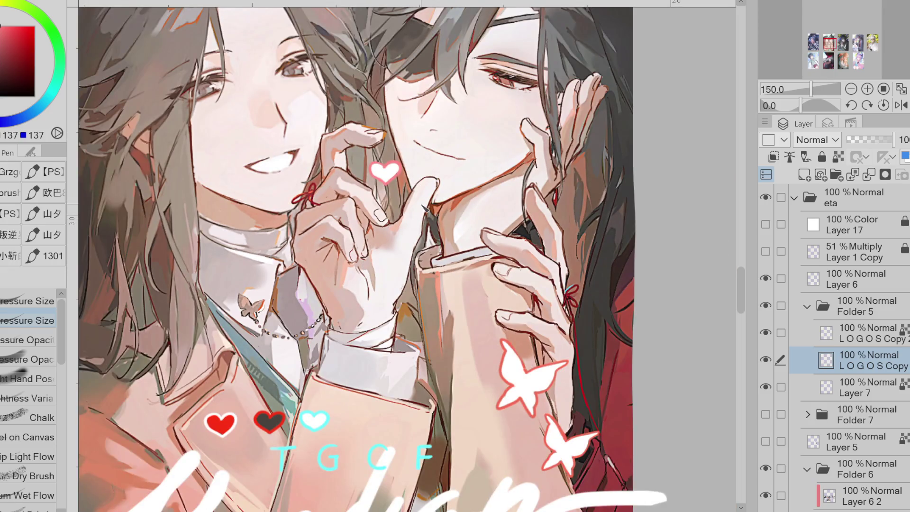
pyautogui.scroll(-2, 425, 207)
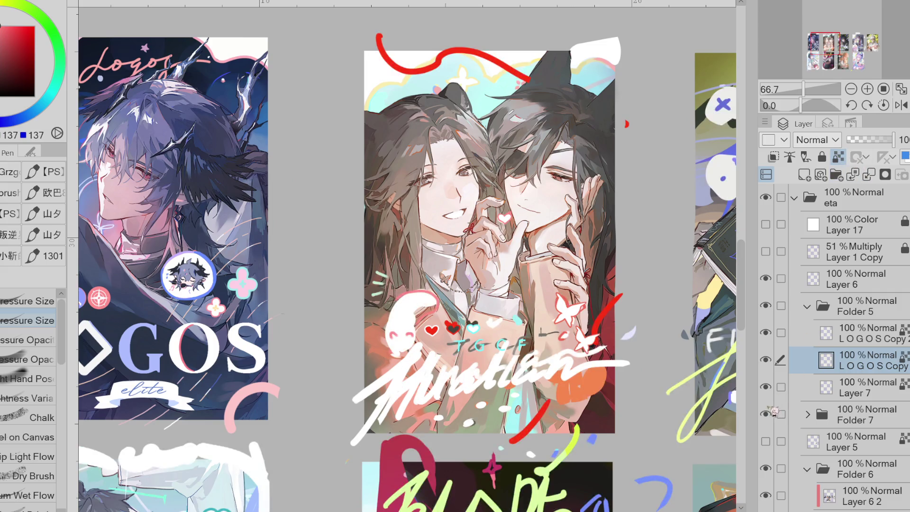
# Pick dark red and draw a long red swoosh down the card's right side on Layer 7
pyautogui.keyDown('alt'); pyautogui.click(516, 377); pyautogui.keyUp('alt')
pyautogui.keyDown('alt'); pyautogui.click(474, 422); pyautogui.keyUp('alt')
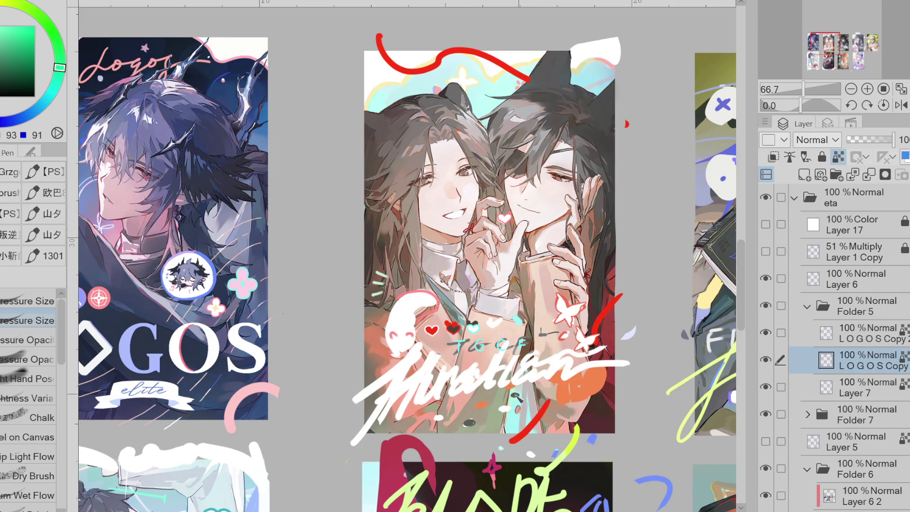
pyautogui.keyDown('alt'); pyautogui.click(609, 318); pyautogui.keyUp('alt')
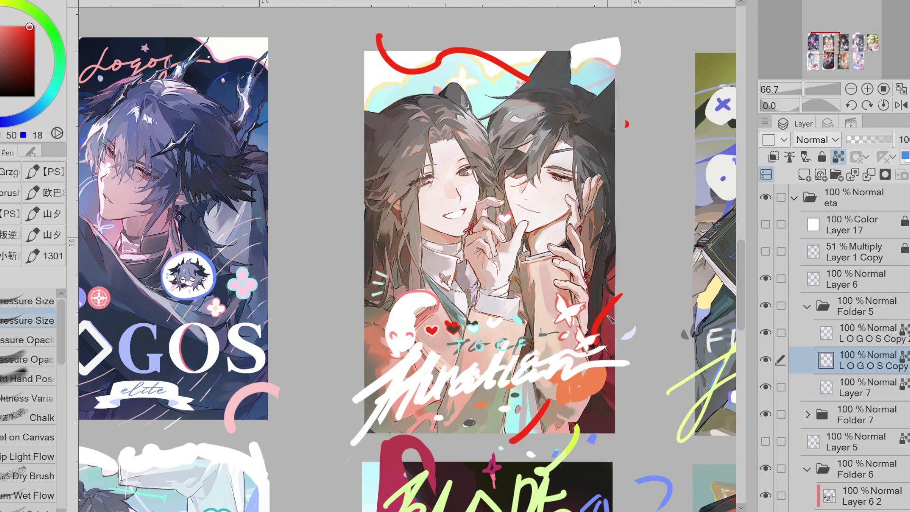
pyautogui.click(765, 333)
pyautogui.click(777, 396)
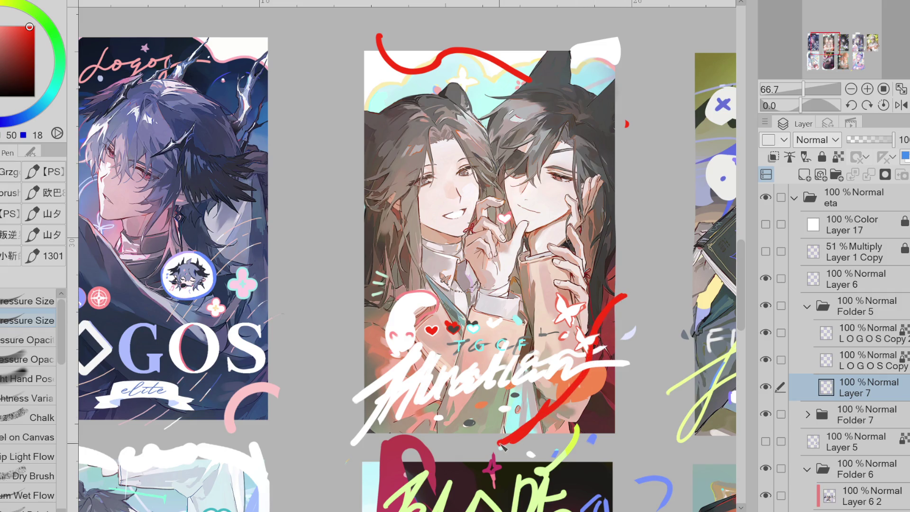
pyautogui.moveTo(631, 296)
pyautogui.mouseDown()
pyautogui.moveTo(552, 414)
pyautogui.moveTo(498, 443)
pyautogui.mouseUp()
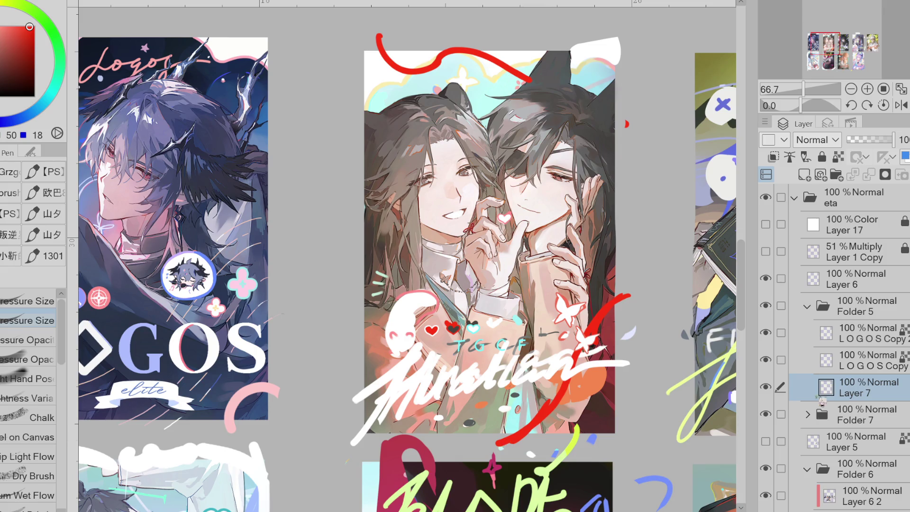
# Inspect Folder 7's layers and toggle the stickers and lettering to compare
pyautogui.click(808, 415)
pyautogui.click(787, 442)
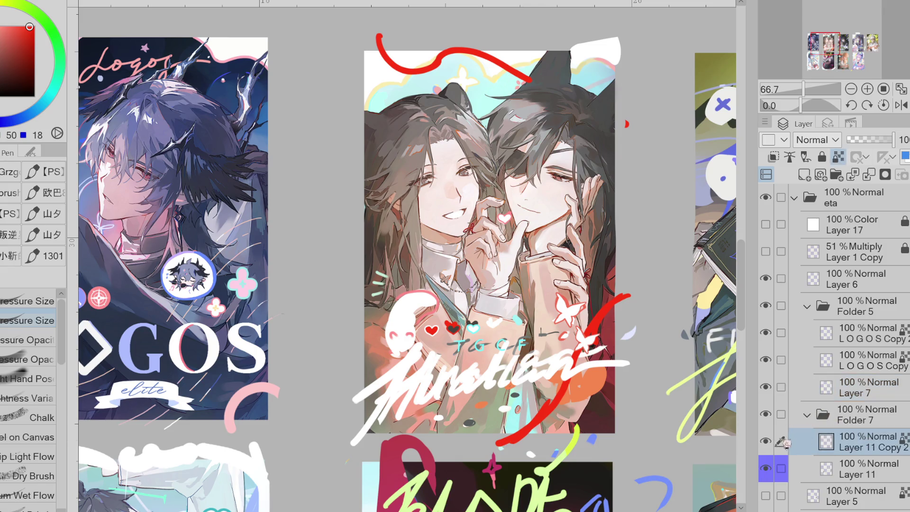
pyautogui.click(766, 414)
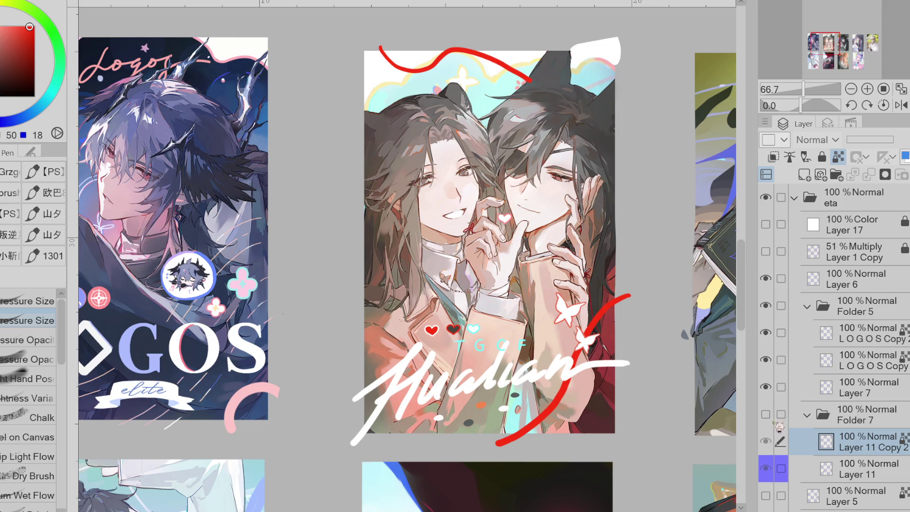
pyautogui.press('e')
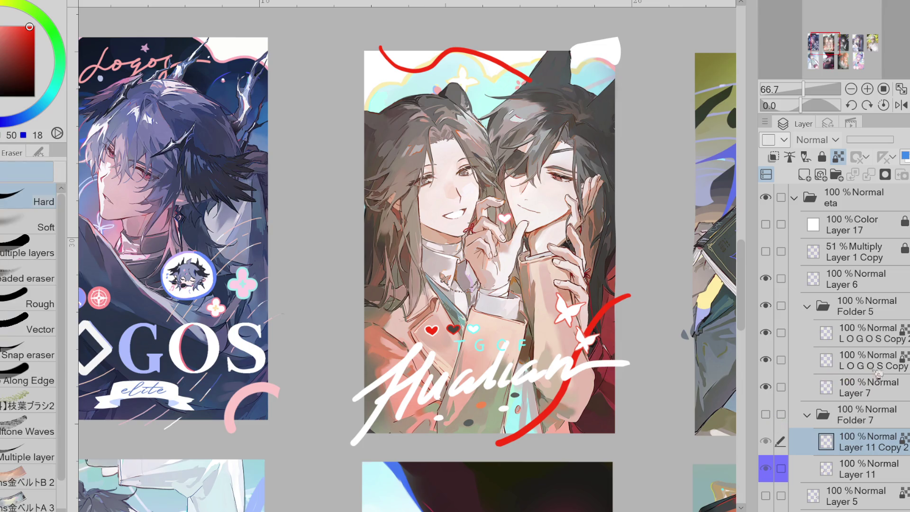
pyautogui.click(783, 366)
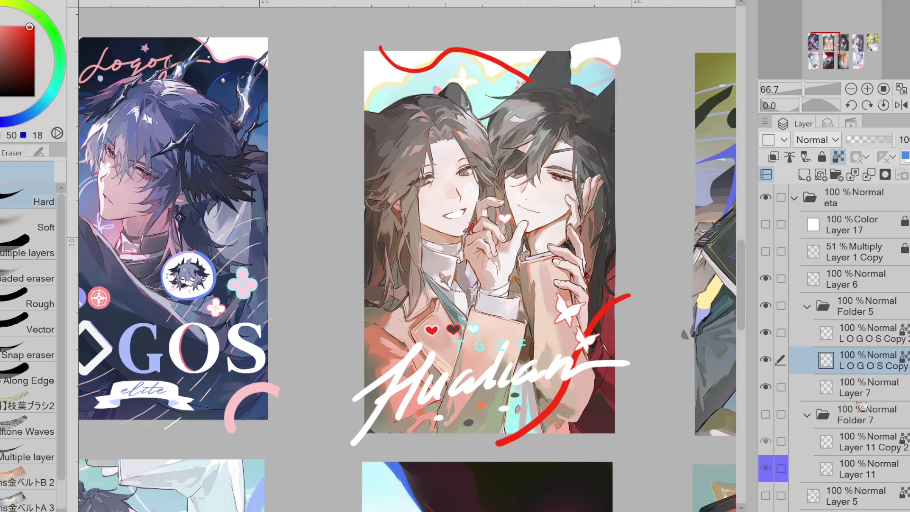
pyautogui.click(766, 414)
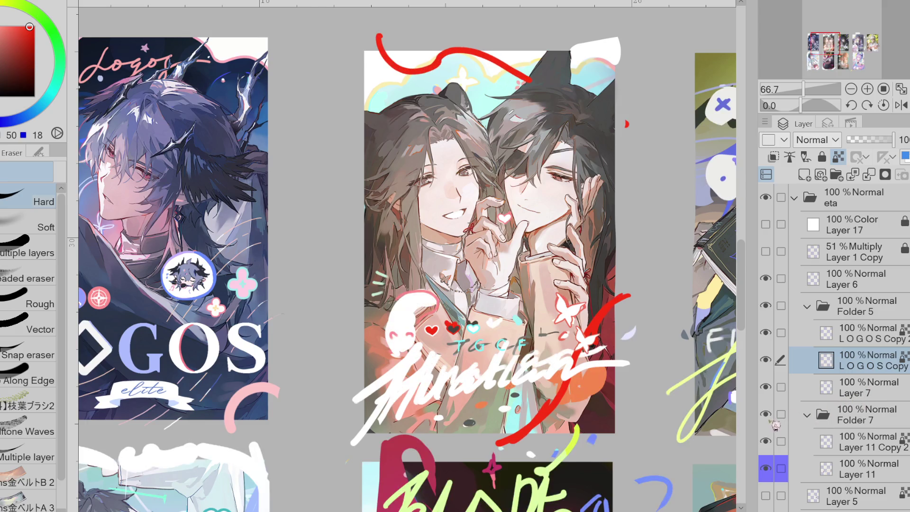
pyautogui.click(765, 359)
pyautogui.click(766, 359)
# Lasso the TGCF lettering and hearts across both LOGOS layers and shift them slightly up
pyautogui.click(780, 332)
pyautogui.click(765, 332)
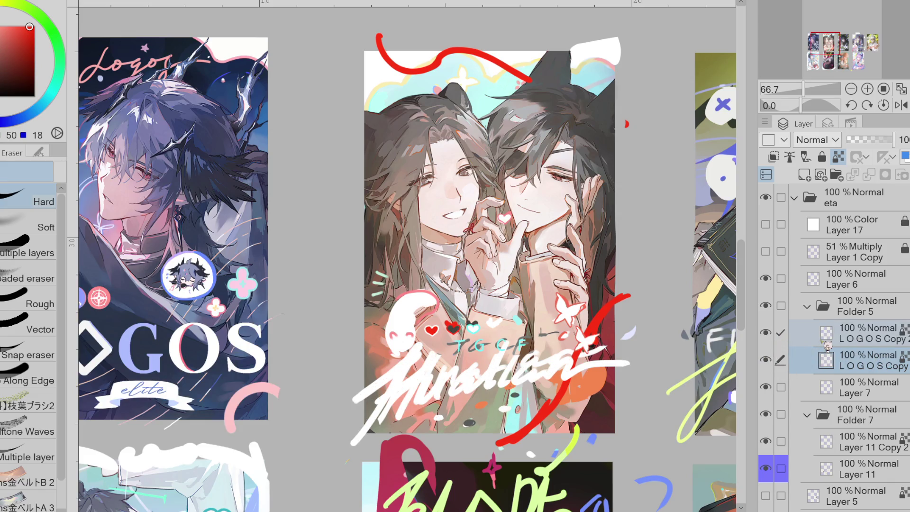
pyautogui.press('m')
pyautogui.moveTo(455, 265)
pyautogui.mouseDown()
pyautogui.moveTo(315, 417)
pyautogui.moveTo(673, 326)
pyautogui.moveTo(611, 285)
pyautogui.moveTo(456, 266)
pyautogui.moveTo(336, 464)
pyautogui.moveTo(480, 447)
pyautogui.moveTo(652, 362)
pyautogui.moveTo(616, 269)
pyautogui.moveTo(602, 266)
pyautogui.mouseUp()
pyautogui.hotkey('ctrl', 't')
pyautogui.moveTo(573, 424); pyautogui.dragTo(573, 415)
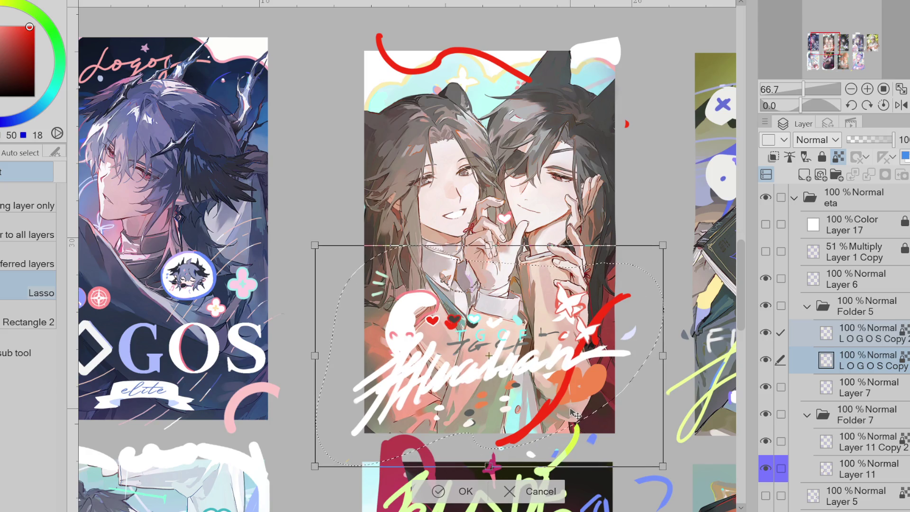
# Confirm the transform, then erase the dark TGCF text, stray dots and red mark on Layer 11
pyautogui.click(438, 491)
pyautogui.click(355, 480)
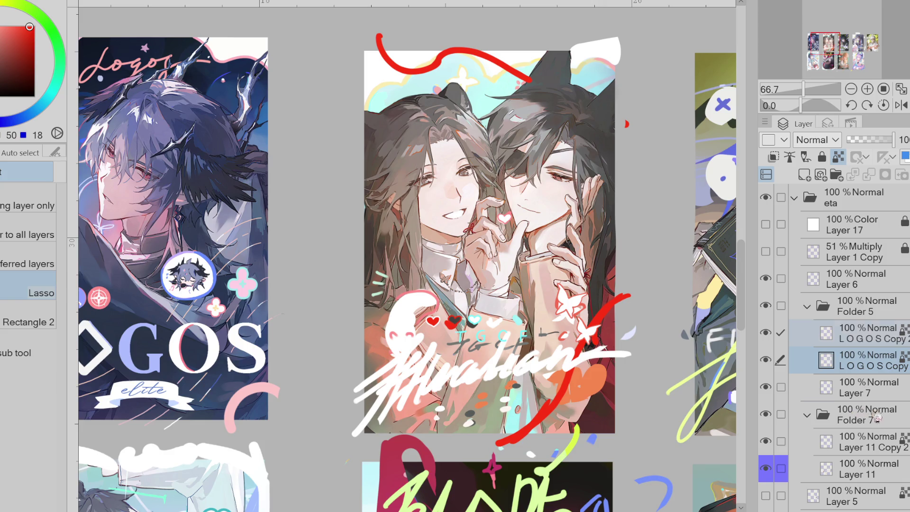
pyautogui.click(779, 442)
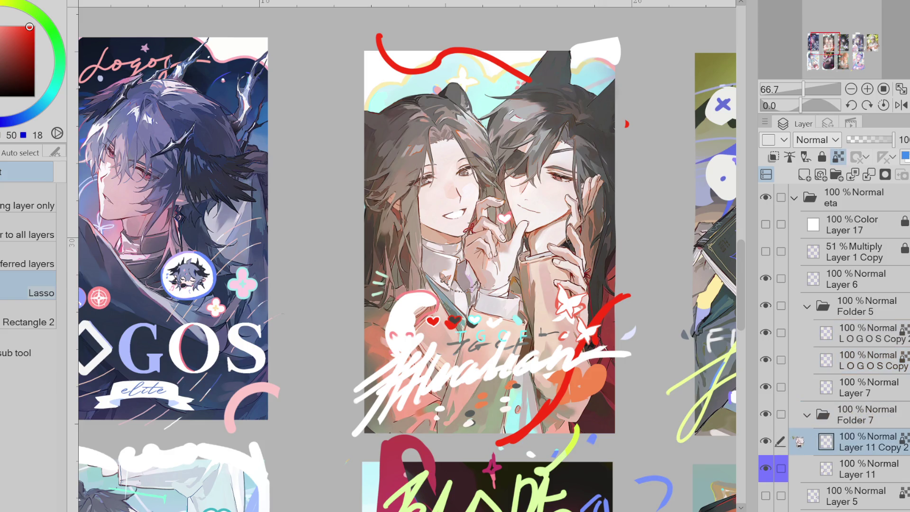
pyautogui.click(777, 468)
pyautogui.press('e')
pyautogui.moveTo(506, 399)
pyautogui.mouseDown()
pyautogui.moveTo(488, 379)
pyautogui.moveTo(492, 360)
pyautogui.moveTo(474, 332)
pyautogui.moveTo(447, 326)
pyautogui.moveTo(434, 384)
pyautogui.moveTo(466, 398)
pyautogui.moveTo(488, 364)
pyautogui.moveTo(593, 327)
pyautogui.mouseUp()
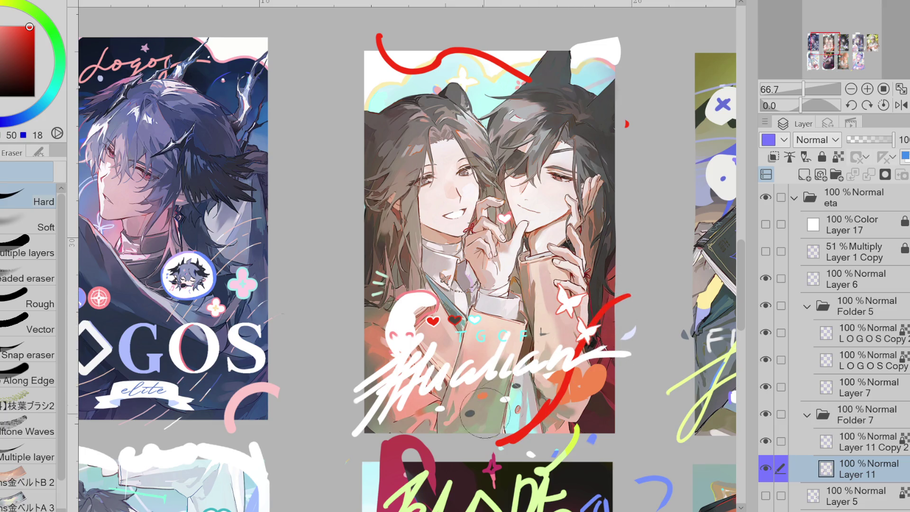
pyautogui.moveTo(633, 122); pyautogui.dragTo(624, 125)
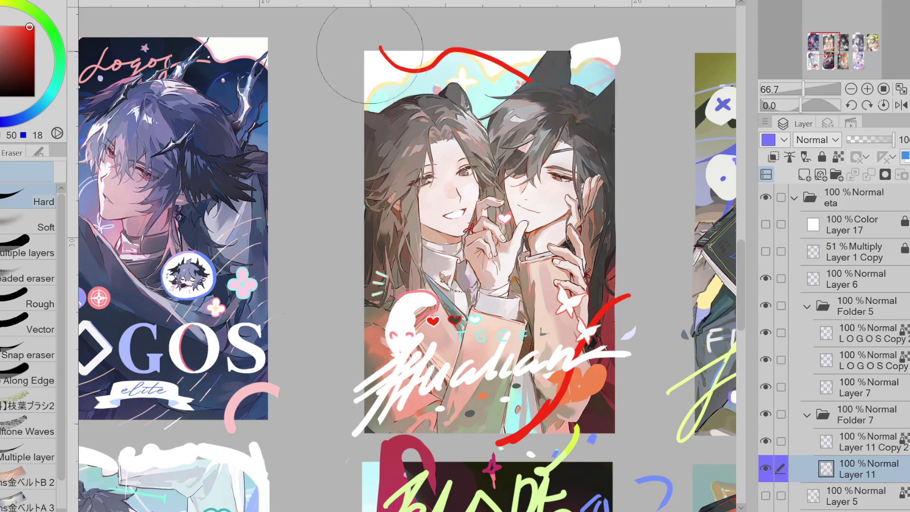
# Try a lasso fill of a red patch on Layer 7, then undo it
pyautogui.click(779, 360)
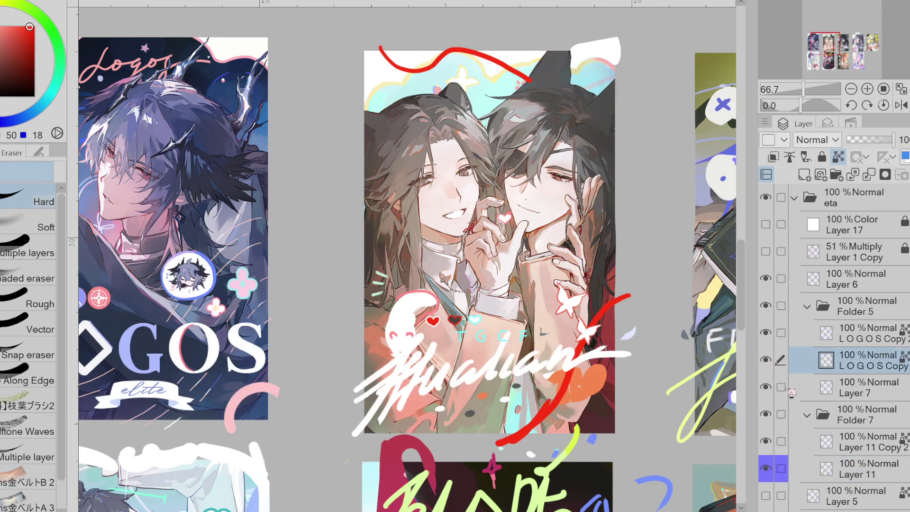
pyautogui.click(779, 387)
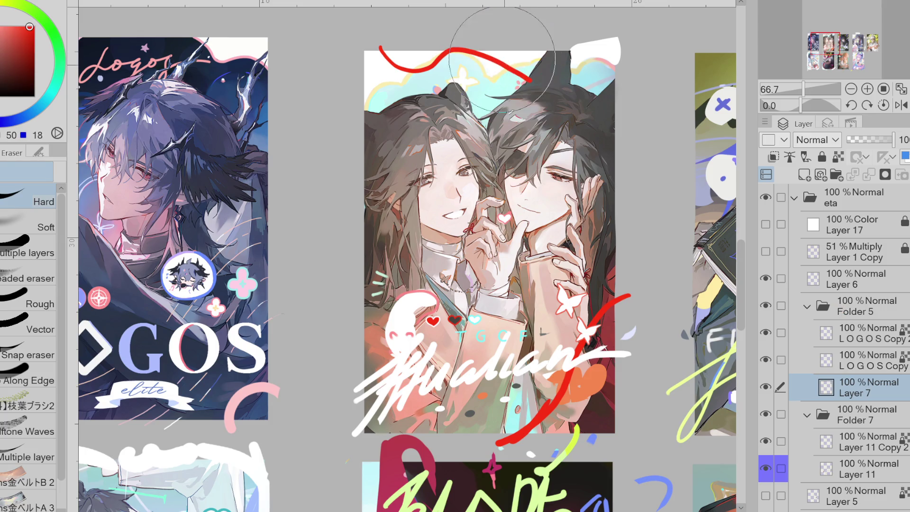
pyautogui.press('g')
pyautogui.moveTo(393, 33)
pyautogui.mouseDown()
pyautogui.moveTo(381, 42)
pyautogui.moveTo(424, 67)
pyautogui.mouseUp()
pyautogui.hotkey('ctrl', 'z')
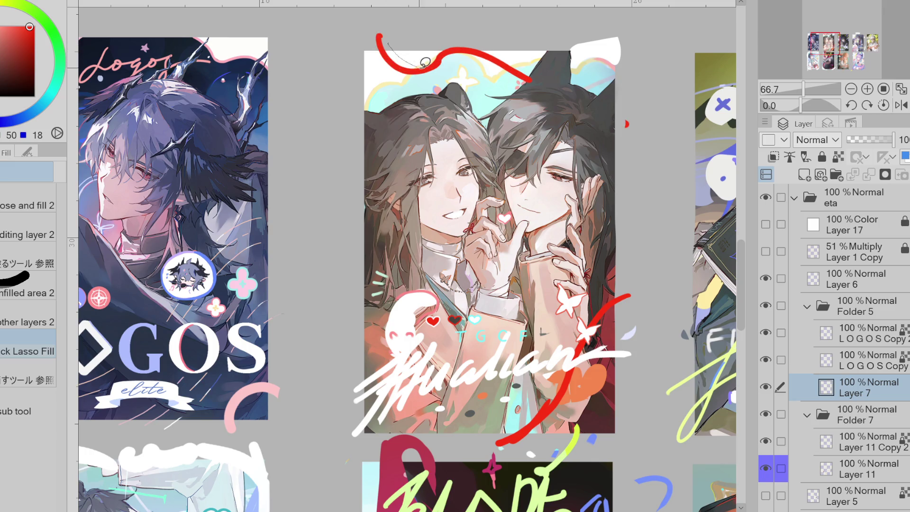
# Erase Layer 11's pale overlay over the orange heart and the extra white strokes over the H
pyautogui.click(869, 445)
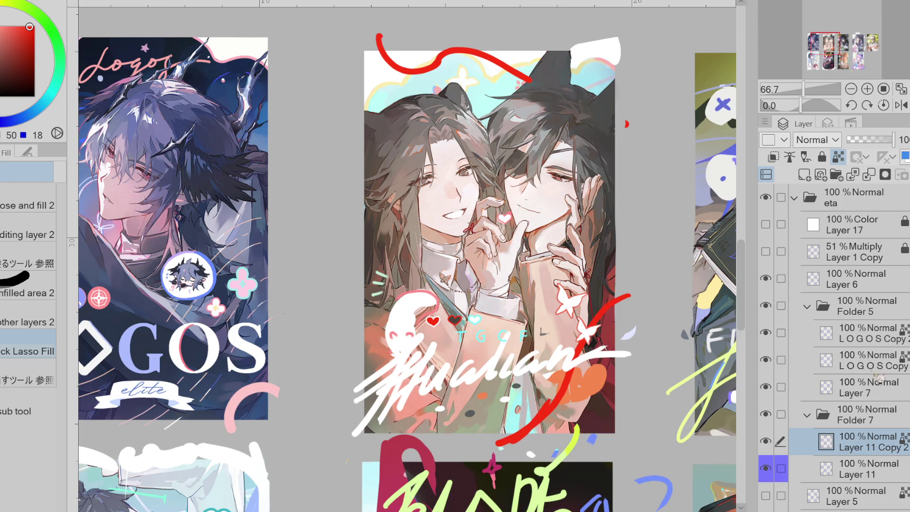
pyautogui.click(855, 466)
pyautogui.press('e')
pyautogui.moveTo(583, 383)
pyautogui.mouseDown()
pyautogui.moveTo(521, 417)
pyautogui.moveTo(545, 427)
pyautogui.moveTo(532, 441)
pyautogui.mouseUp()
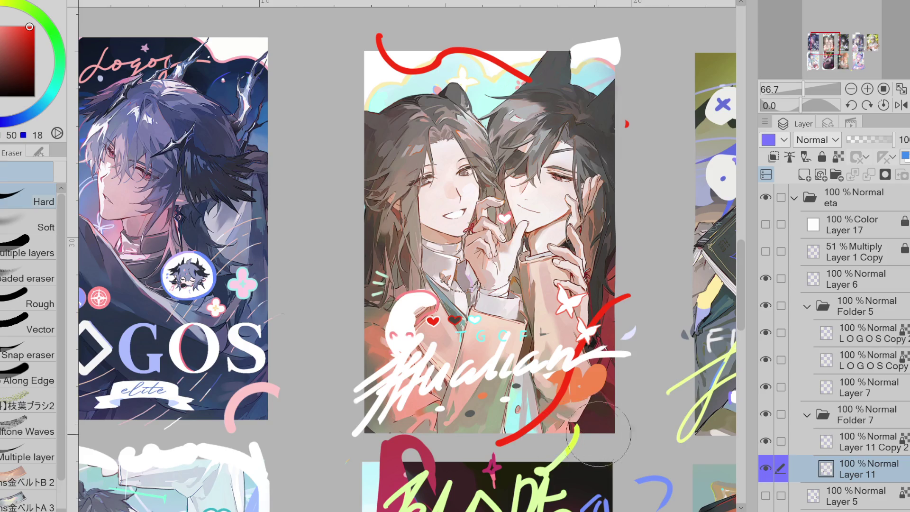
pyautogui.click(772, 471)
pyautogui.click(769, 470)
pyautogui.moveTo(397, 375); pyautogui.dragTo(365, 406)
pyautogui.click(765, 468)
pyautogui.click(766, 469)
pyautogui.click(765, 468)
pyautogui.click(765, 468)
# Duplicate Layer 11's content, move the copy above Layer 7, and merge it into Layer 7
pyautogui.press('w')
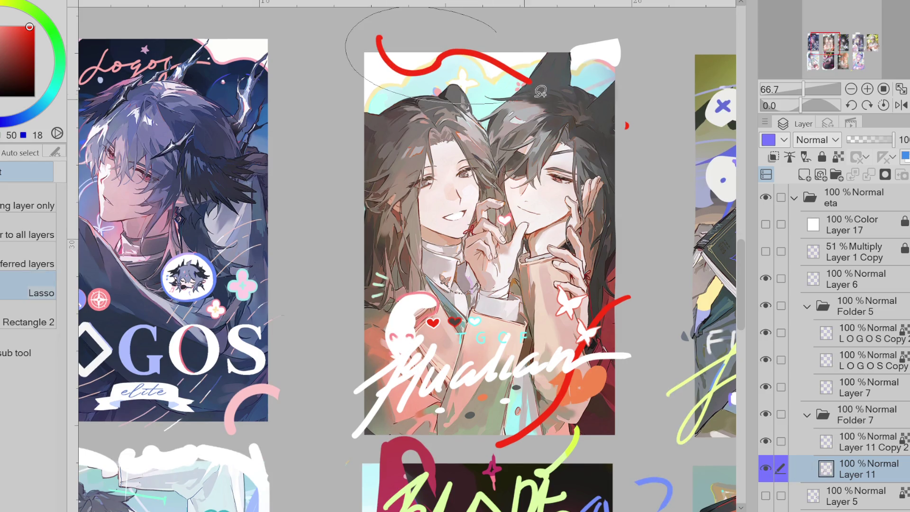
pyautogui.hotkey('ctrl', 'a')
pyautogui.hotkey('ctrl', 'c')
pyautogui.hotkey('ctrl', 'v')
pyautogui.hotkey('ctrl', 'd')
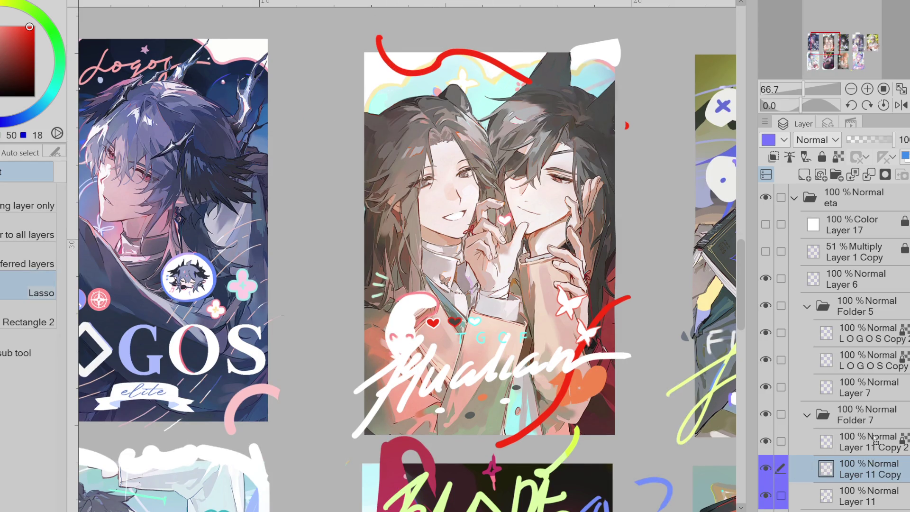
pyautogui.moveTo(852, 468); pyautogui.dragTo(853, 387)
pyautogui.click(867, 414)
pyautogui.press('e')
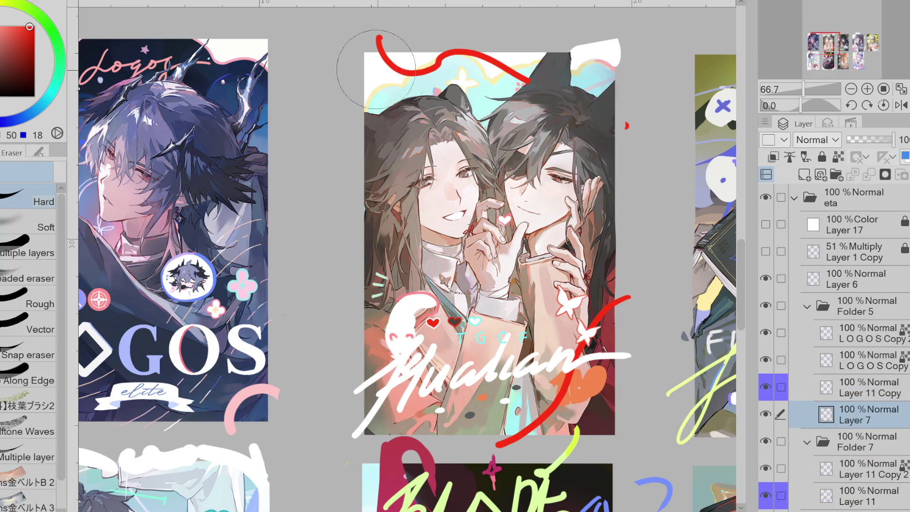
pyautogui.click(874, 390)
pyautogui.click(874, 178)
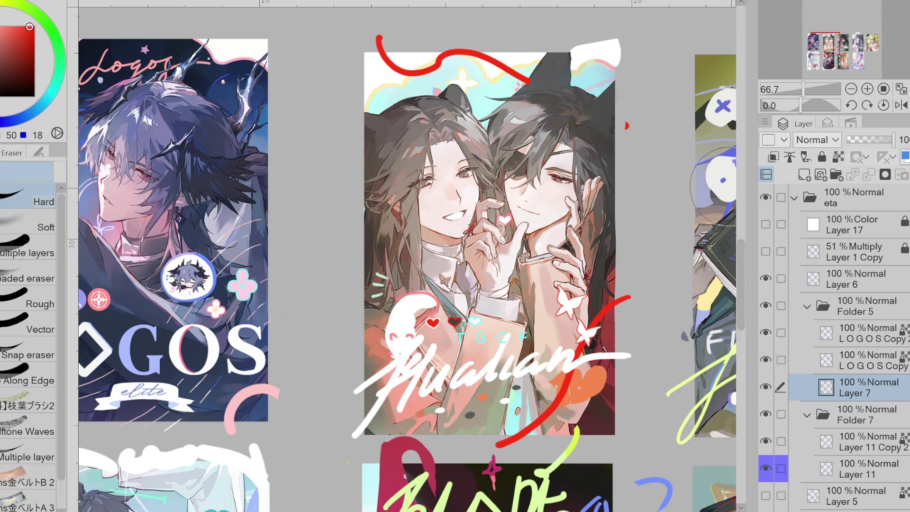
# Check Layer 7's strokes, then hide LOGOS Copy 2, LOGOS Copy and Layer 7
pyautogui.click(766, 386)
pyautogui.click(766, 387)
pyautogui.click(766, 386)
pyautogui.click(766, 387)
pyautogui.click(766, 332)
pyautogui.click(766, 359)
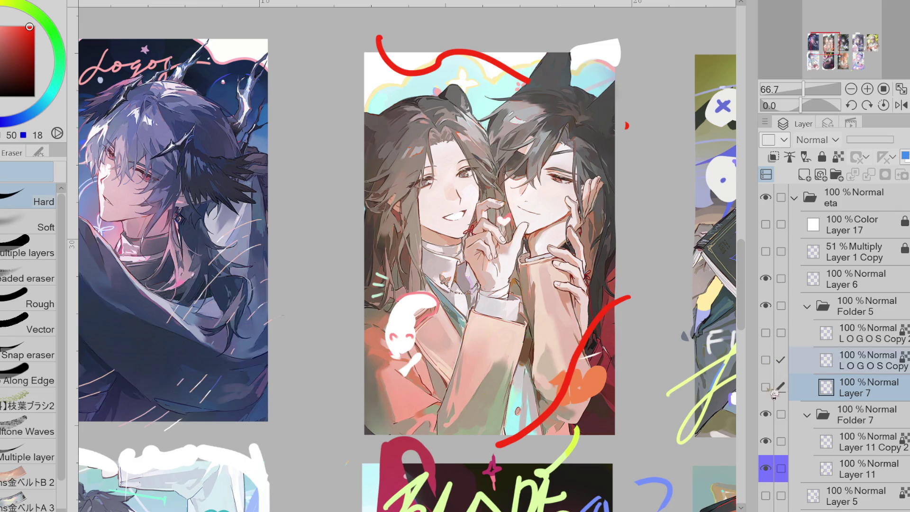
pyautogui.click(766, 386)
# Toggle the layers inside Folder 7, collapse it, and show LOGOS Copy again
pyautogui.click(832, 421)
pyautogui.click(766, 441)
pyautogui.click(766, 440)
pyautogui.click(765, 468)
pyautogui.click(766, 468)
pyautogui.click(823, 417)
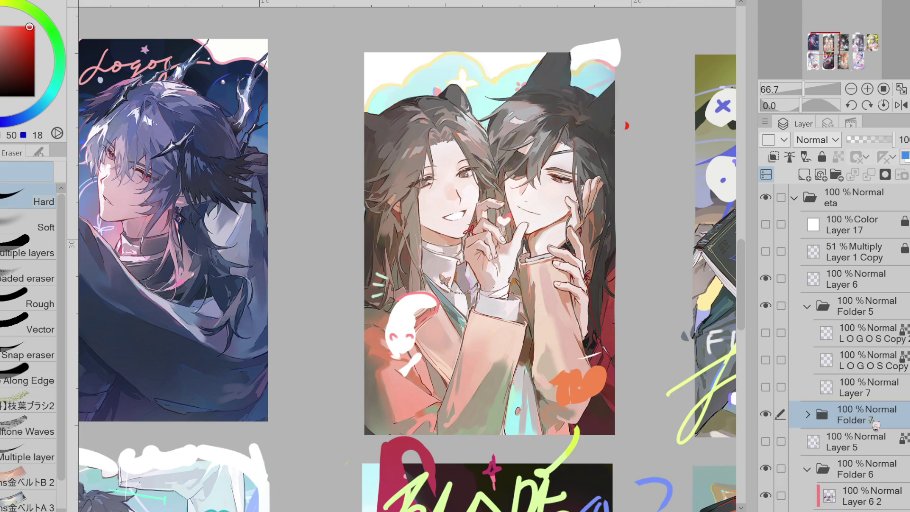
pyautogui.click(767, 361)
pyautogui.click(766, 361)
pyautogui.click(765, 360)
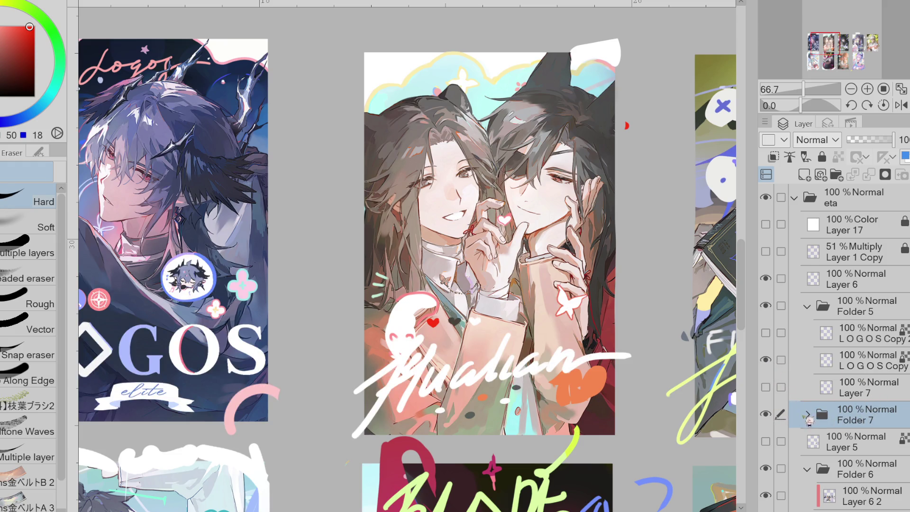
# Shift the small white doodle slightly up-right and set Folder 7's opacity to 39%
pyautogui.press('m')
pyautogui.moveTo(405, 237)
pyautogui.mouseDown()
pyautogui.moveTo(432, 370)
pyautogui.moveTo(448, 294)
pyautogui.mouseUp()
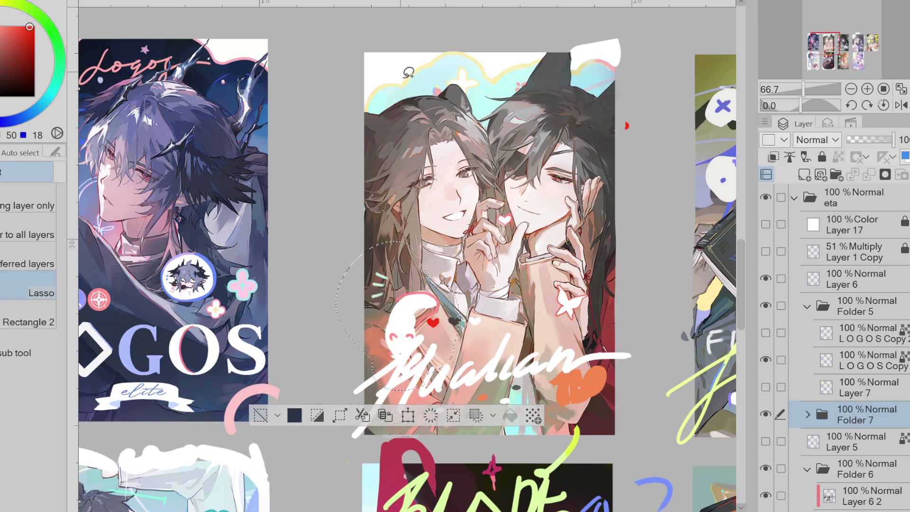
pyautogui.hotkey('ctrl', 't')
pyautogui.moveTo(436, 349); pyautogui.dragTo(440, 346)
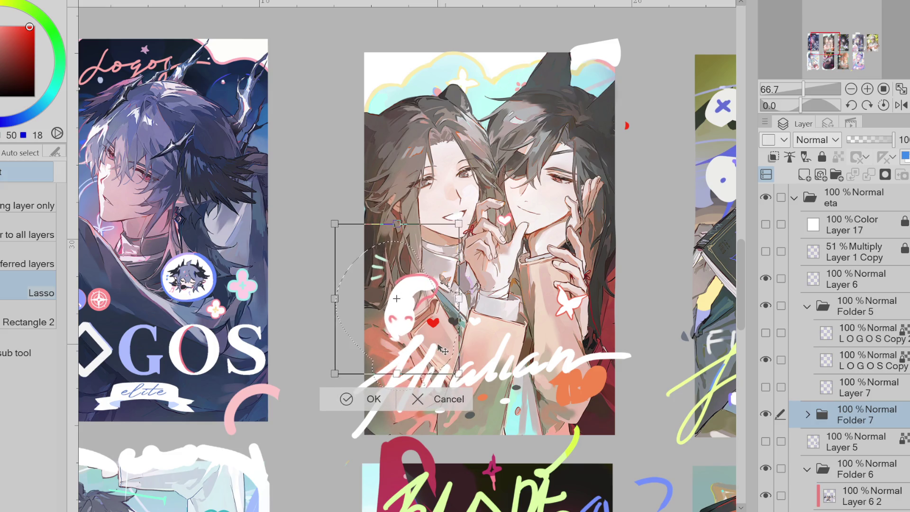
pyautogui.click(346, 399)
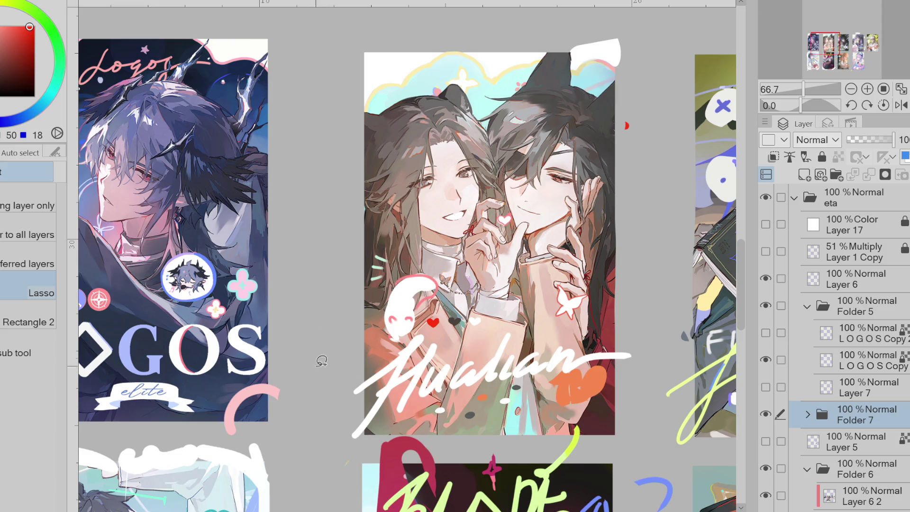
pyautogui.click(865, 142)
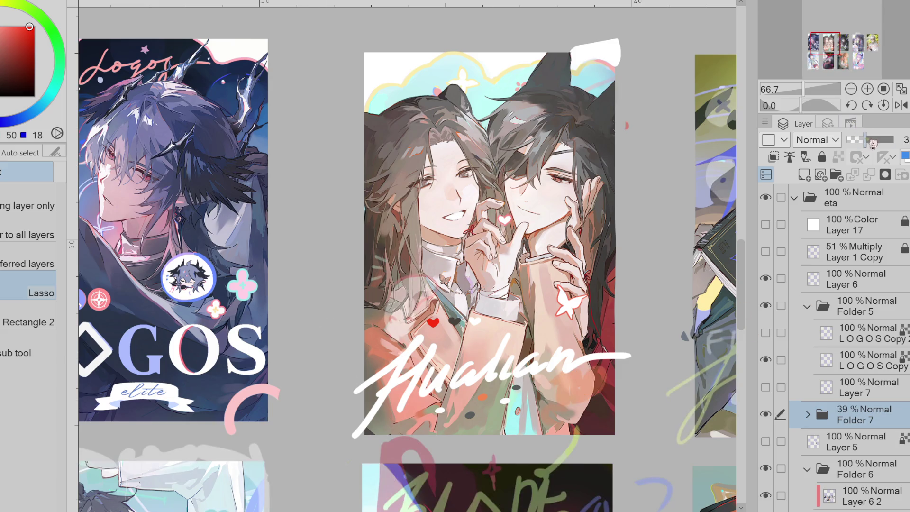
pyautogui.click(867, 140)
pyautogui.scroll(3, 487, 255)
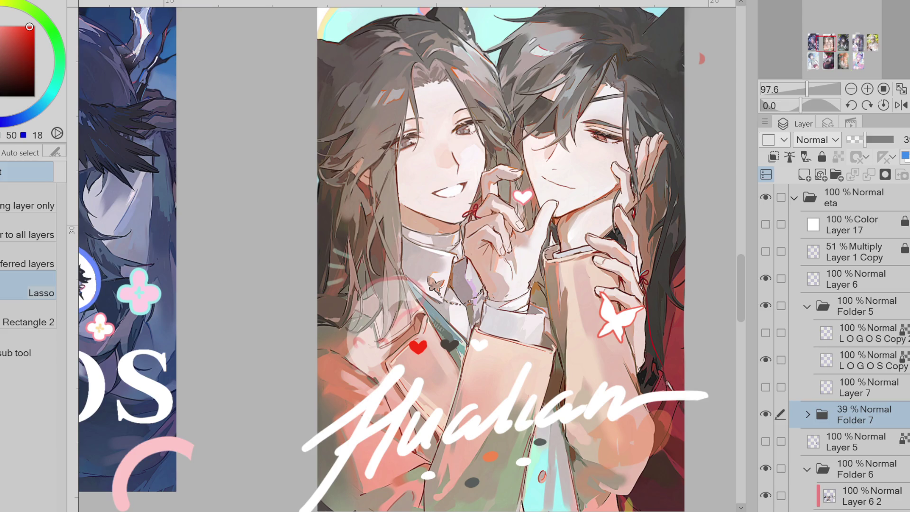
pyautogui.scroll(-2, 407, 256)
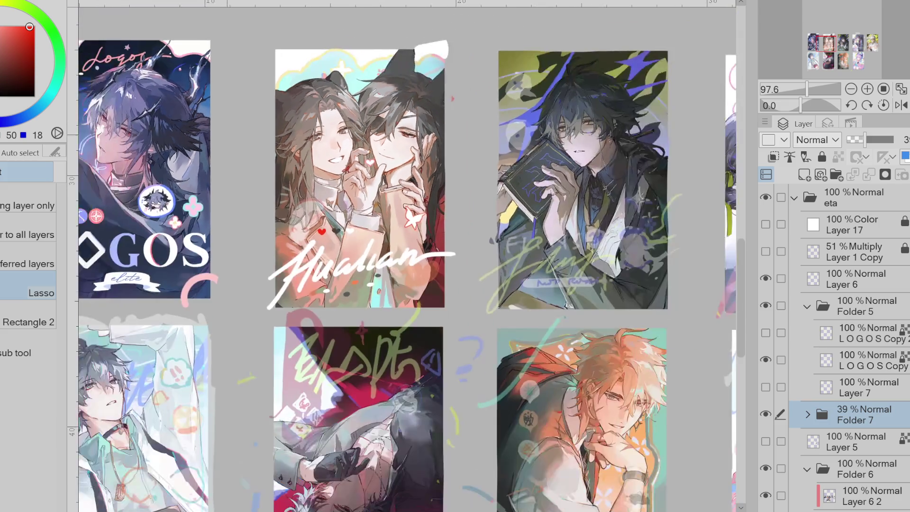
# Survey the cover grid, then show LOGOS Copy 2's faint TGCF letters above the logo
pyautogui.scroll(-2, 407, 256)
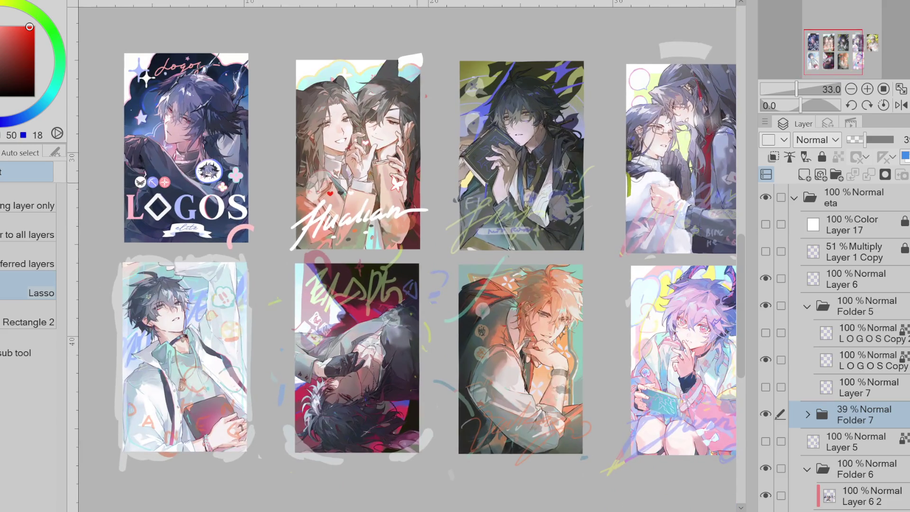
pyautogui.scroll(-1, 407, 256)
pyautogui.scroll(3, 430, 113)
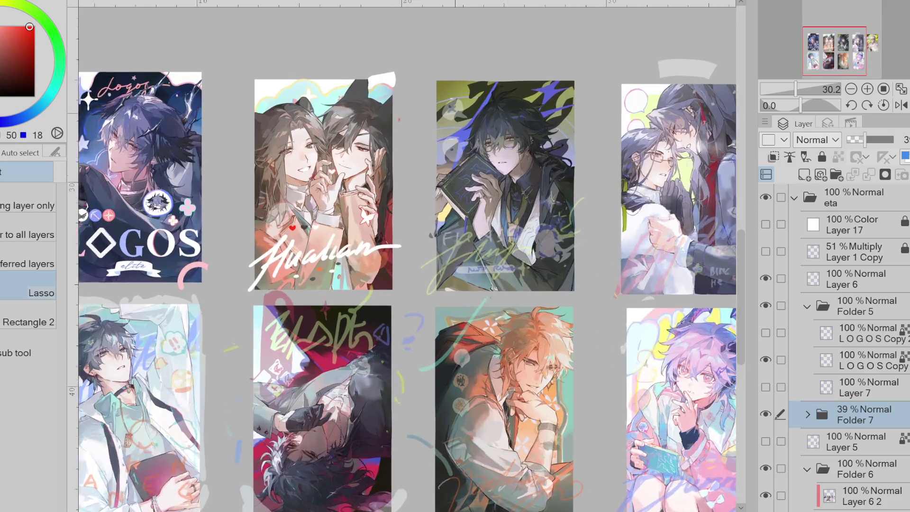
pyautogui.scroll(3, 229, 140)
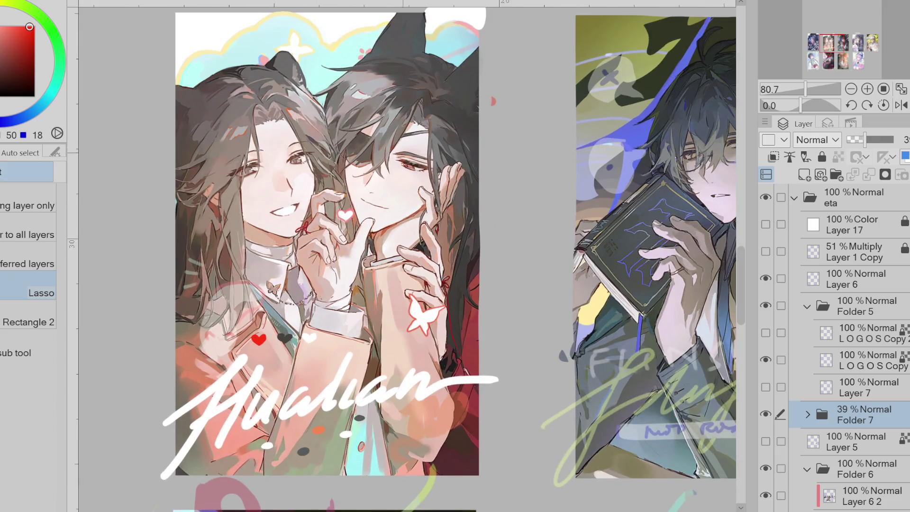
pyautogui.scroll(-2, 230, 140)
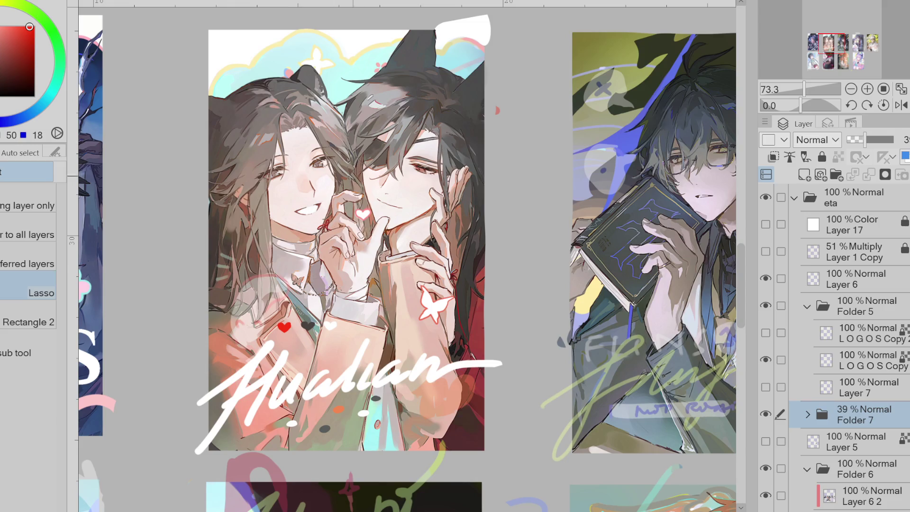
pyautogui.scroll(-2, 336, 175)
pyautogui.click(765, 333)
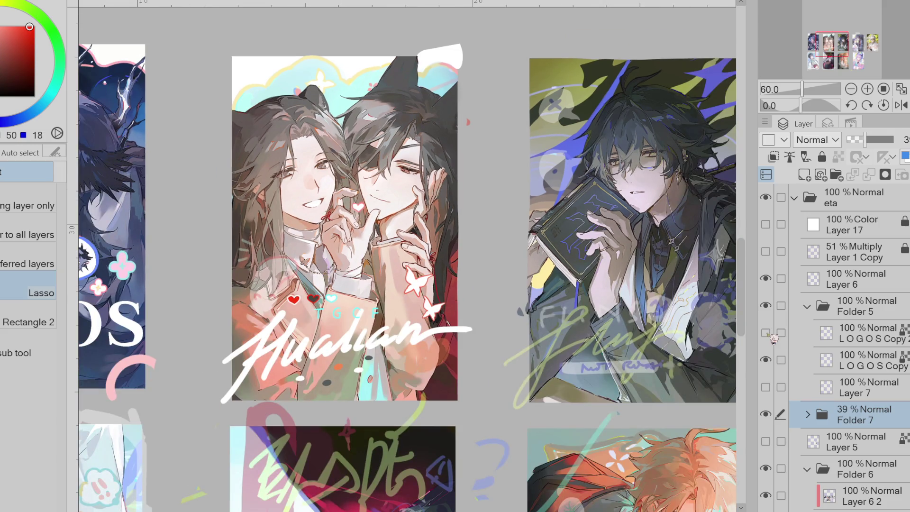
# Select the LOGOS Copy 2 layer and lasso-fill over the TGCF letters and hearts
pyautogui.scroll(-2, 526, 244)
pyautogui.scroll(2, 435, 240)
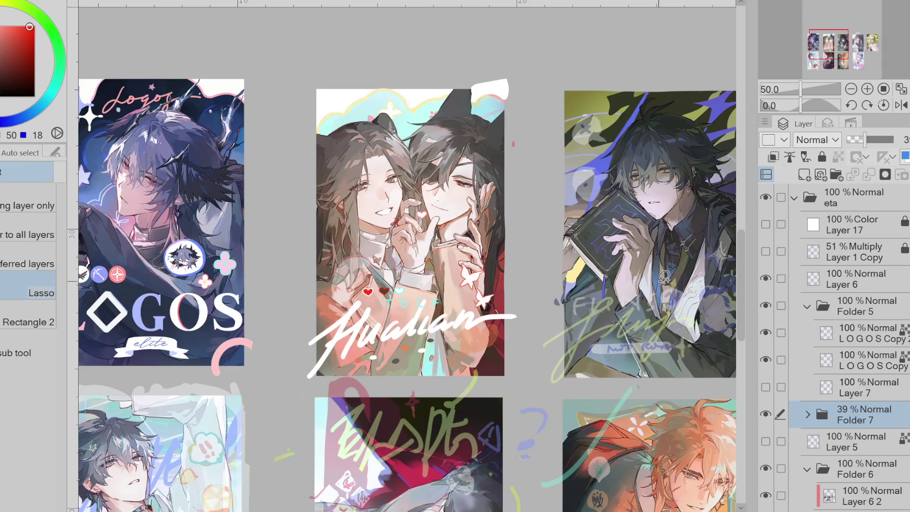
pyautogui.click(830, 340)
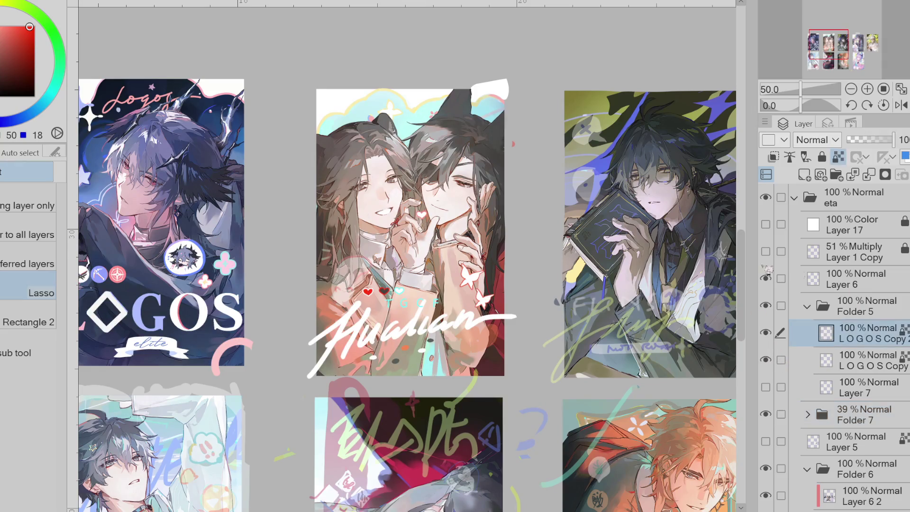
pyautogui.click(5, 78)
pyautogui.press('g')
pyautogui.moveTo(378, 290)
pyautogui.mouseDown()
pyautogui.moveTo(395, 308)
pyautogui.moveTo(456, 305)
pyautogui.moveTo(417, 286)
pyautogui.moveTo(382, 290)
pyautogui.moveTo(398, 290)
pyautogui.moveTo(398, 309)
pyautogui.moveTo(453, 304)
pyautogui.mouseUp()
# Pick a pale lime on the colour wheel, fill the TGCF letters with it, then brighten it
pyautogui.click(4, 70)
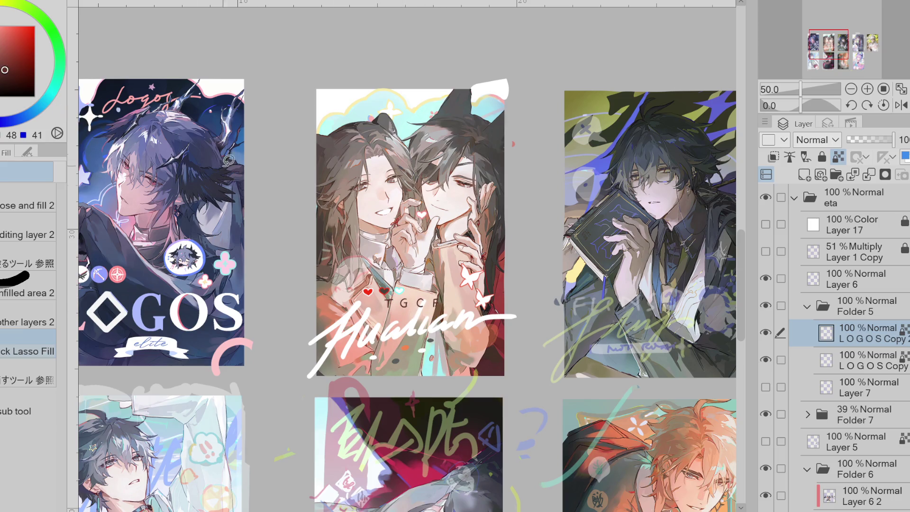
pyautogui.click(40, 16)
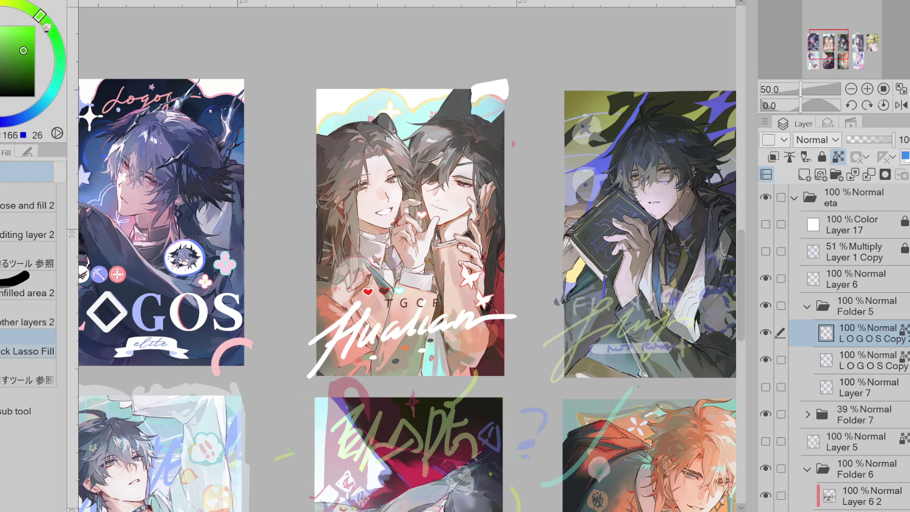
pyautogui.click(13, 37)
pyautogui.click(27, 7)
pyautogui.click(29, 32)
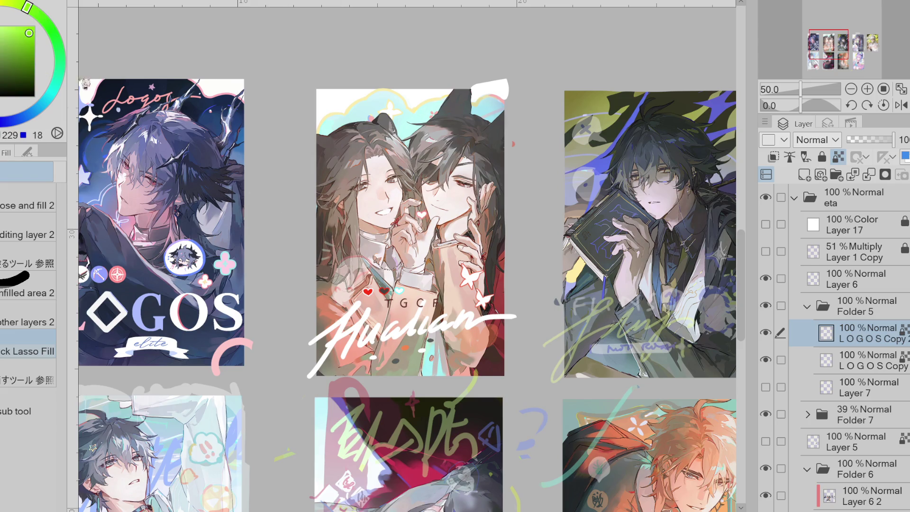
pyautogui.moveTo(422, 313)
pyautogui.mouseDown()
pyautogui.moveTo(417, 296)
pyautogui.moveTo(446, 293)
pyautogui.mouseUp()
pyautogui.click(18, 31)
pyautogui.click(3, 27)
pyautogui.click(17, 3)
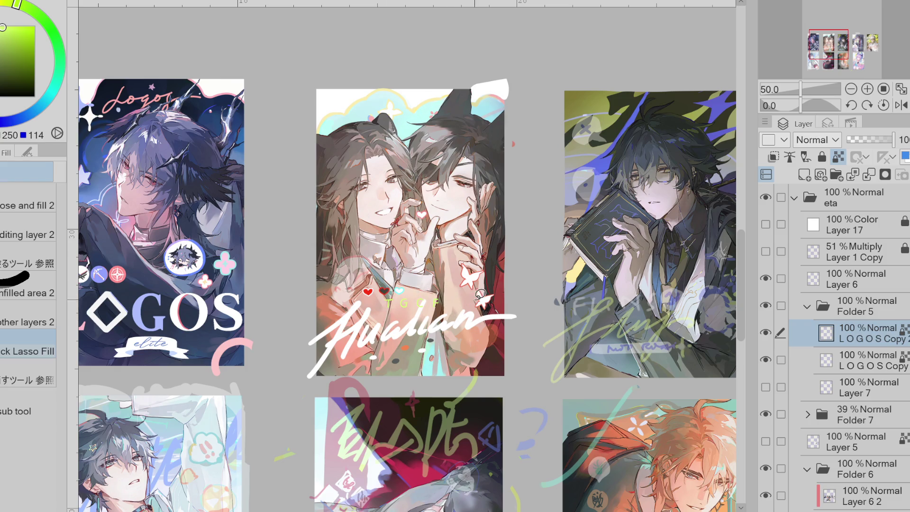
# Move LOGOS Copy 2 below LOGOS Copy, then back above it
pyautogui.scroll(-2, 450, 293)
pyautogui.scroll(4, 450, 279)
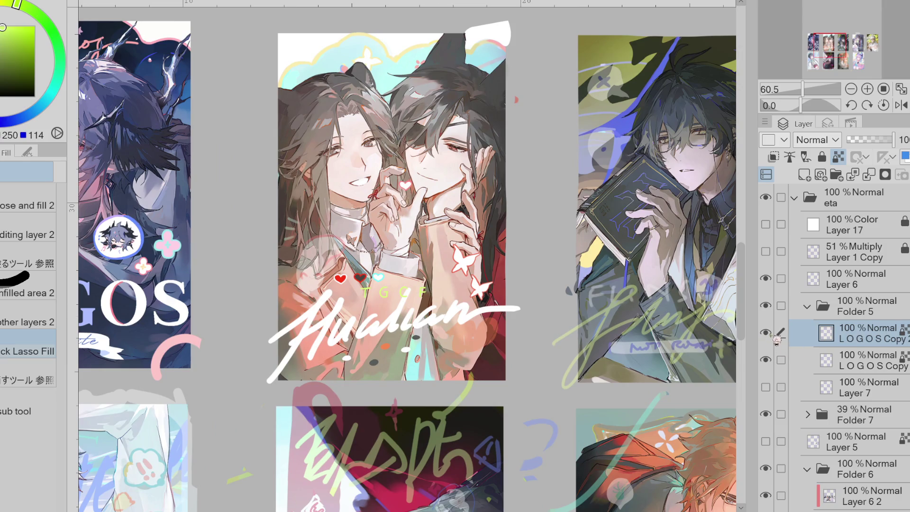
pyautogui.moveTo(824, 340); pyautogui.dragTo(823, 365)
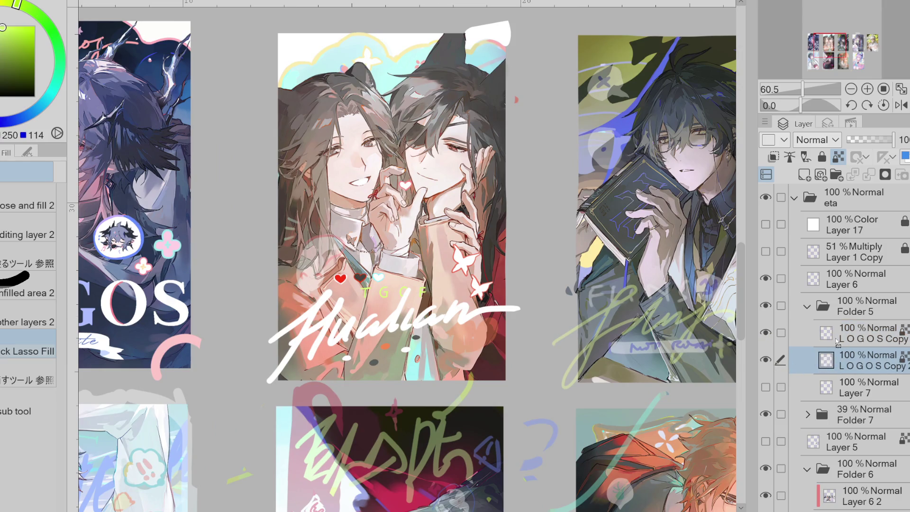
pyautogui.moveTo(846, 361); pyautogui.dragTo(853, 332)
pyautogui.scroll(-3, 375, 256)
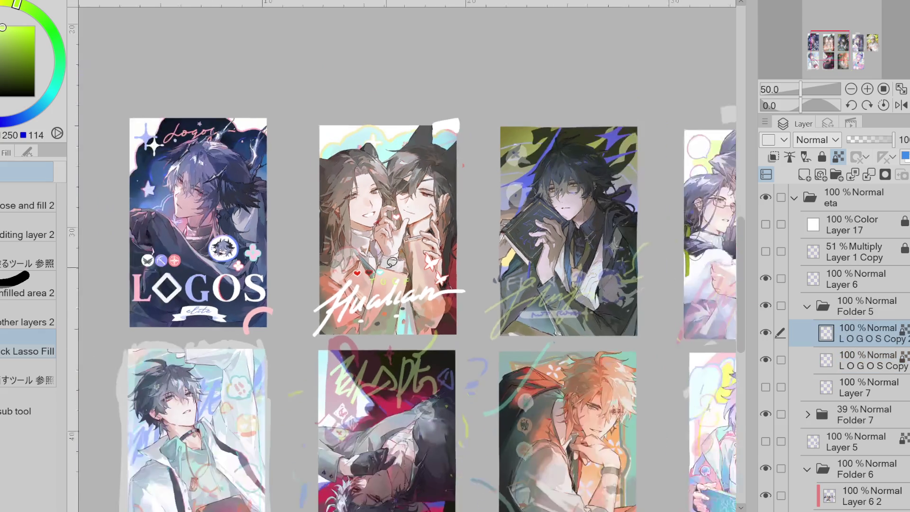
pyautogui.scroll(4, 388, 266)
pyautogui.scroll(-3, 230, 236)
pyautogui.scroll(4, 230, 237)
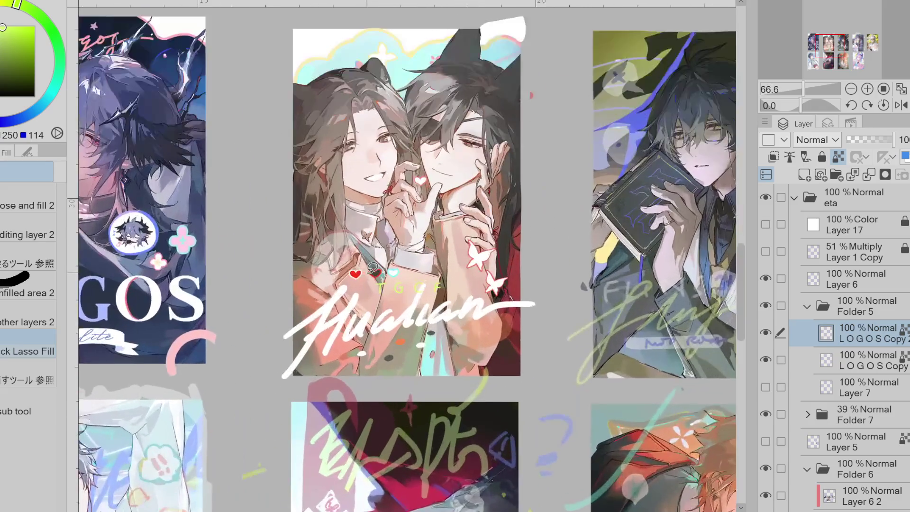
pyautogui.scroll(5, 348, 275)
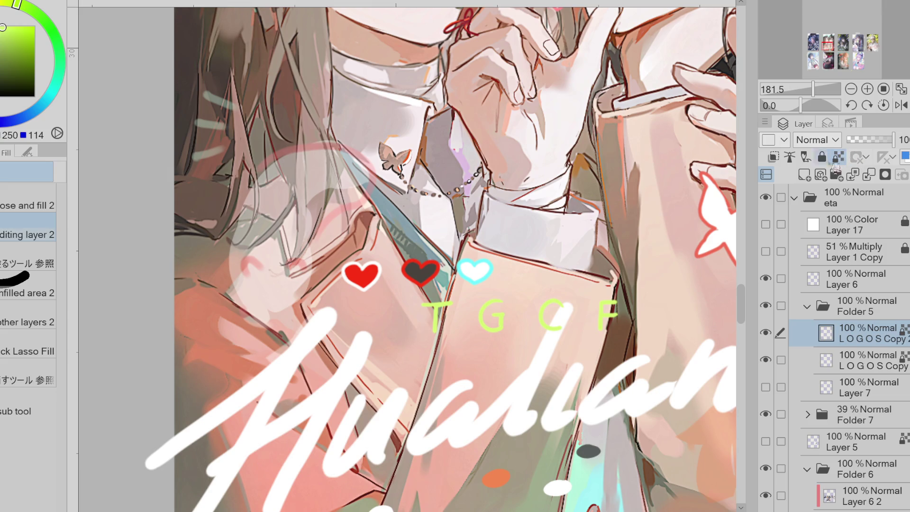
# Turn the cyan heart lime with a quick lasso fill, undoing a stray fill around the red heart
pyautogui.click(26, 343)
pyautogui.moveTo(354, 260)
pyautogui.mouseDown()
pyautogui.moveTo(374, 251)
pyautogui.moveTo(398, 284)
pyautogui.moveTo(342, 289)
pyautogui.mouseUp()
pyautogui.scroll(-5, 305, 275)
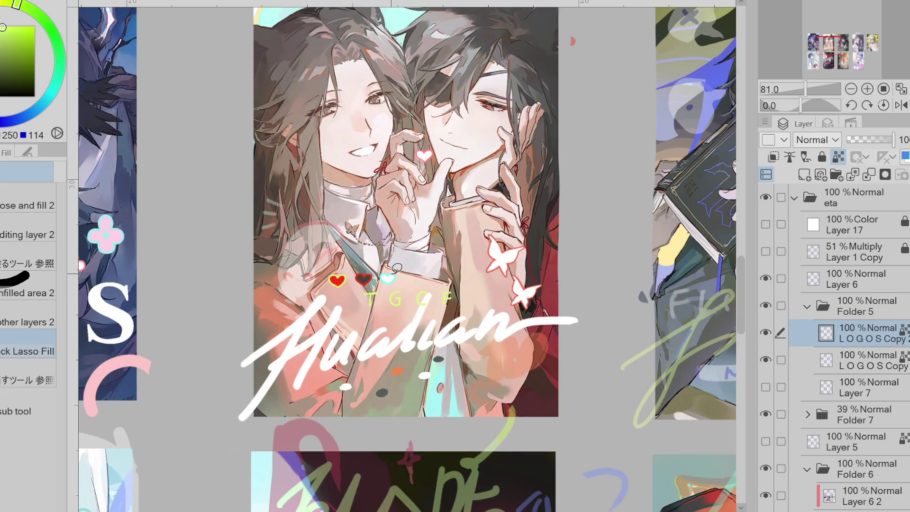
pyautogui.scroll(2, 305, 275)
pyautogui.hotkey('ctrl', 'z')
pyautogui.moveTo(385, 256)
pyautogui.mouseDown()
pyautogui.moveTo(379, 277)
pyautogui.moveTo(415, 279)
pyautogui.moveTo(389, 258)
pyautogui.mouseUp()
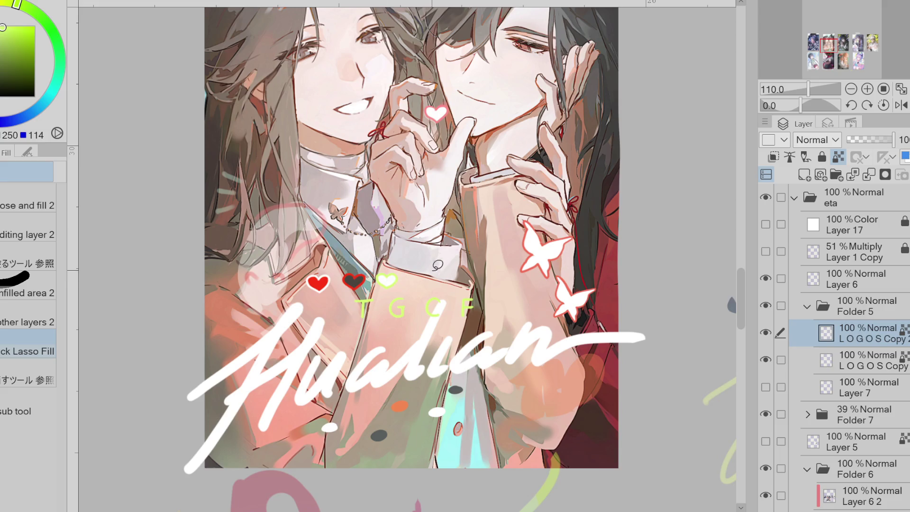
# Eyedrop a dark red-brown and give the red heart a dark red outline
pyautogui.keyDown('alt'); pyautogui.click(501, 268); pyautogui.keyUp('alt')
pyautogui.hotkey('ctrl', 'z')
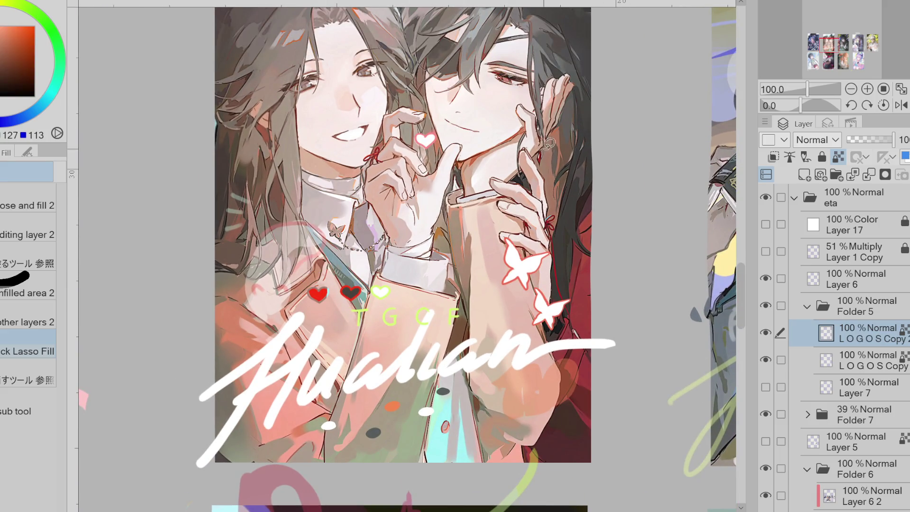
pyautogui.keyDown('alt'); pyautogui.click(590, 159); pyautogui.keyUp('alt')
pyautogui.click(312, 289)
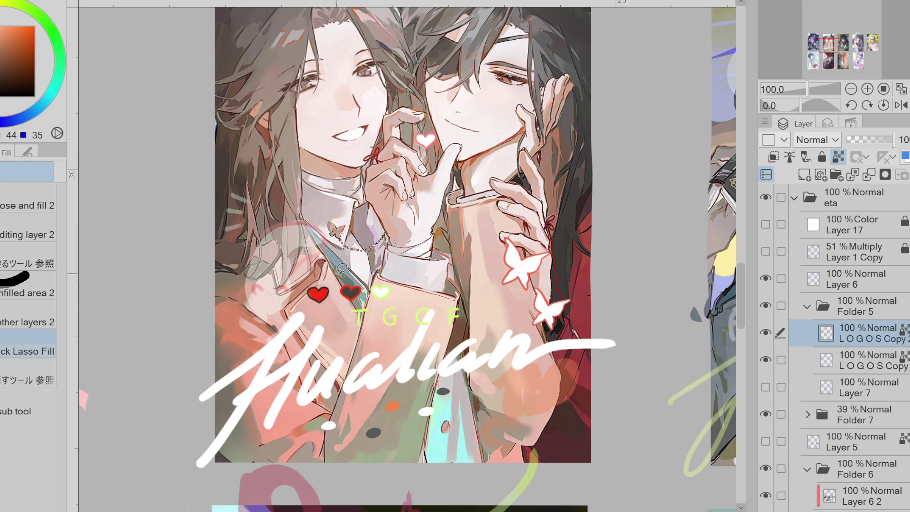
pyautogui.keyDown('alt'); pyautogui.click(349, 292); pyautogui.keyUp('alt')
pyautogui.keyDown('alt'); pyautogui.click(453, 388); pyautogui.keyUp('alt')
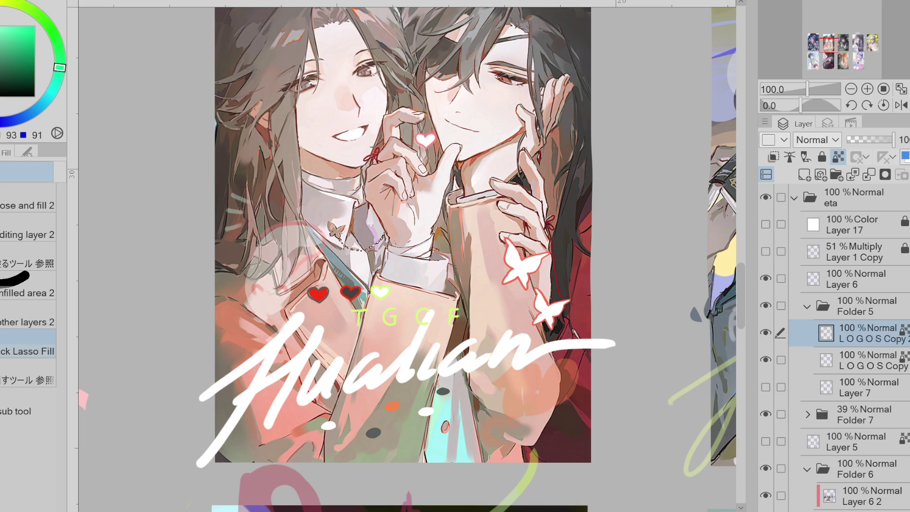
pyautogui.scroll(-4, 281, 82)
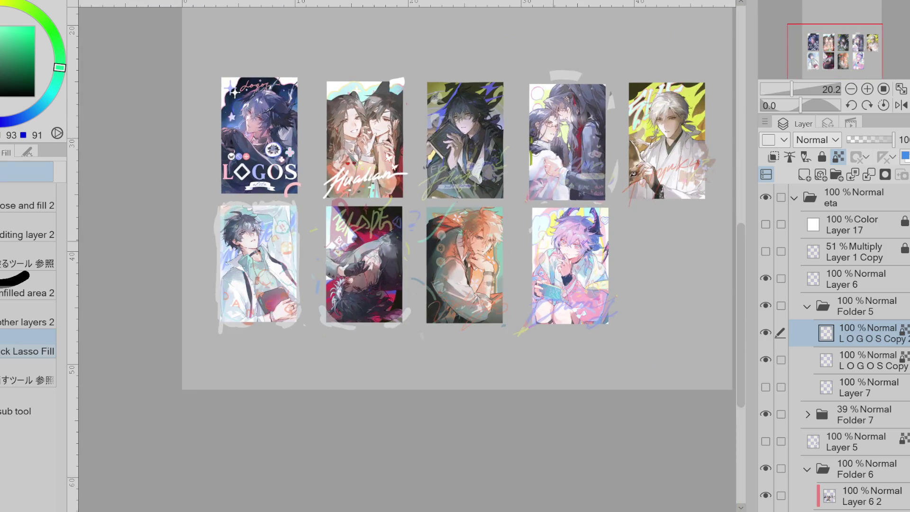
# Zoom around the card grid and select the Folder 5 group
pyautogui.scroll(3, 419, 132)
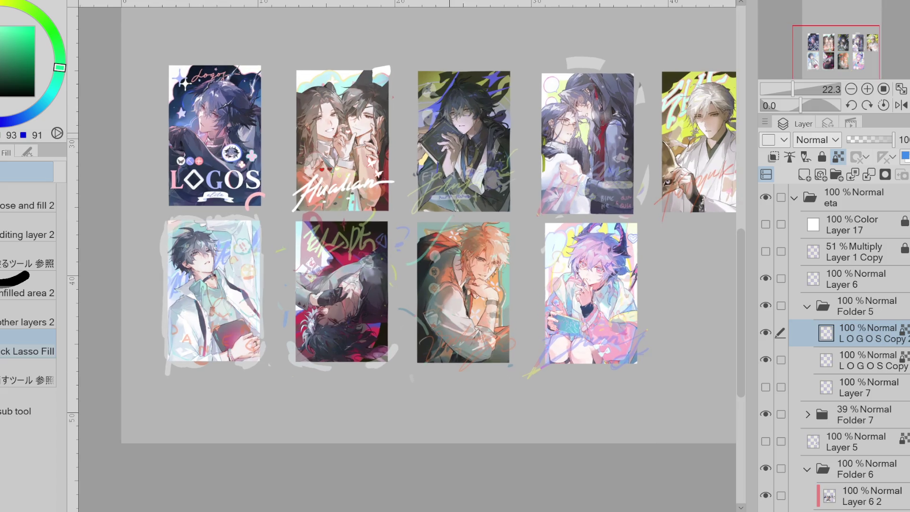
pyautogui.scroll(3, 228, 138)
pyautogui.scroll(-3, 228, 137)
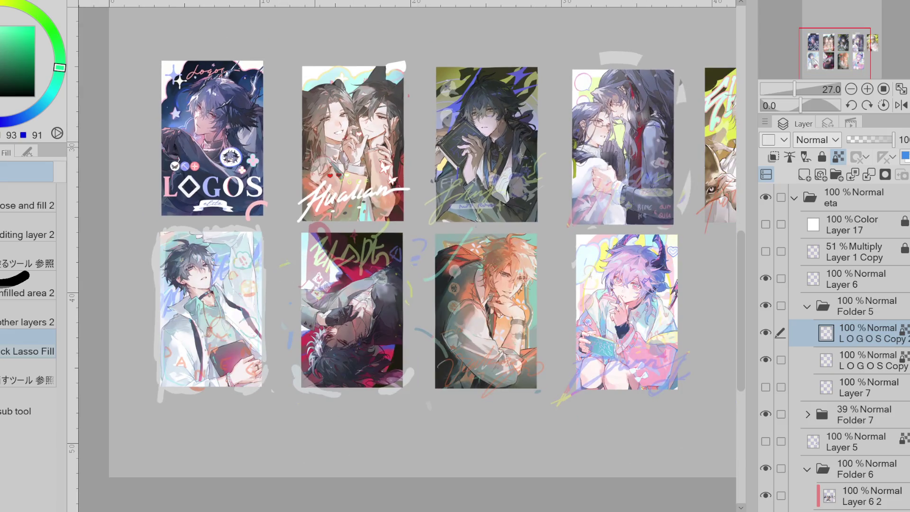
pyautogui.scroll(-3, 331, 189)
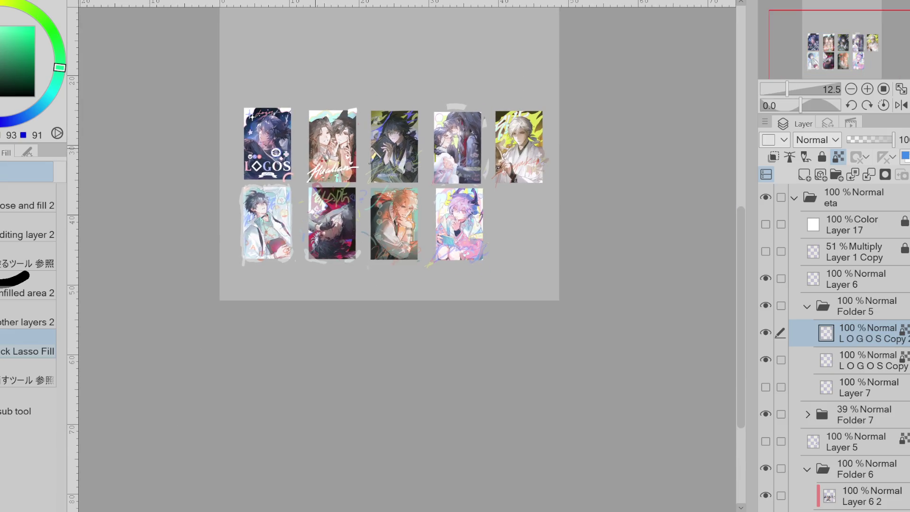
pyautogui.scroll(1, 332, 190)
pyautogui.click(853, 305)
pyautogui.click(765, 414)
pyautogui.click(765, 414)
# Toggle the Folder 7 doodles' visibility on and off several times
pyautogui.click(765, 414)
pyautogui.click(766, 414)
pyautogui.click(765, 414)
pyautogui.click(766, 414)
pyautogui.click(766, 414)
pyautogui.click(765, 414)
pyautogui.click(773, 416)
pyautogui.click(773, 416)
pyautogui.click(773, 416)
pyautogui.click(774, 416)
pyautogui.click(774, 416)
pyautogui.click(774, 416)
pyautogui.click(773, 416)
pyautogui.click(774, 416)
pyautogui.click(774, 416)
pyautogui.click(774, 415)
pyautogui.click(774, 415)
# Zoom in to 100% on the Hualian card and select the LOGOS Copy 2 layer
pyautogui.scroll(4, 427, 157)
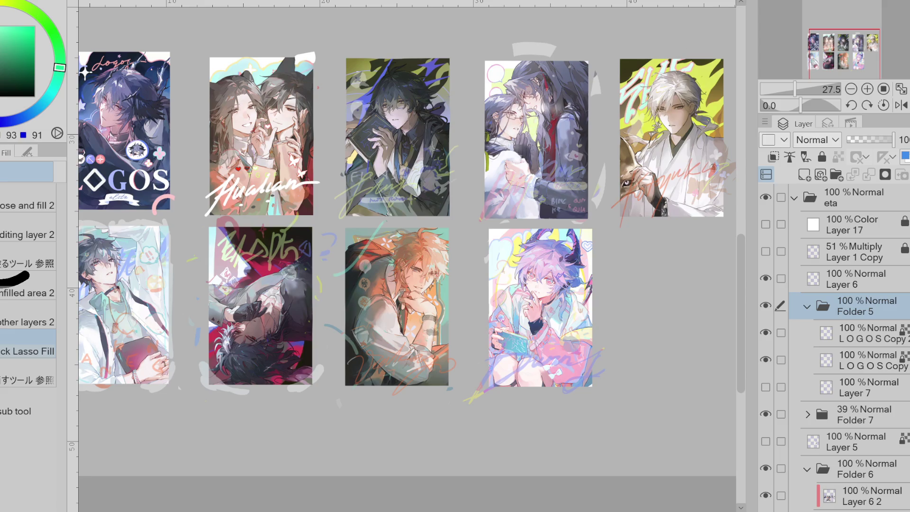
pyautogui.scroll(1, 289, 216)
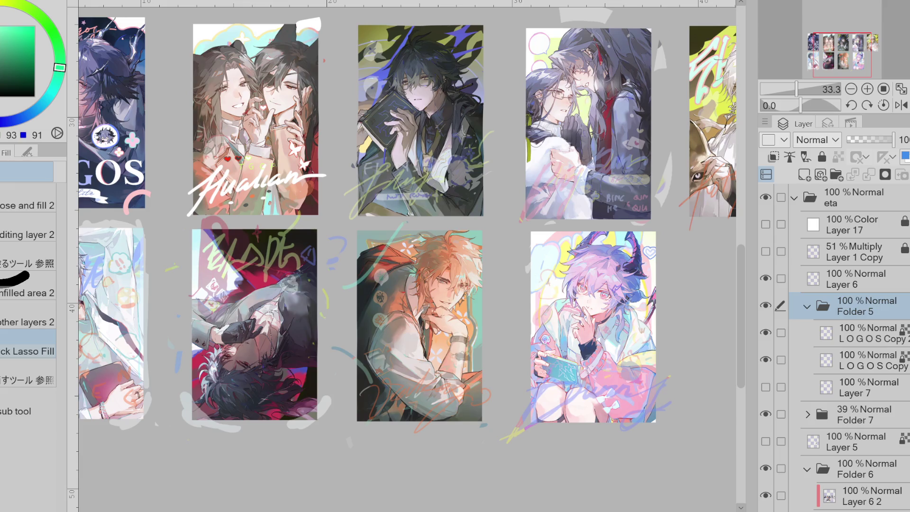
pyautogui.scroll(-3, 408, 218)
pyautogui.scroll(2, 249, 154)
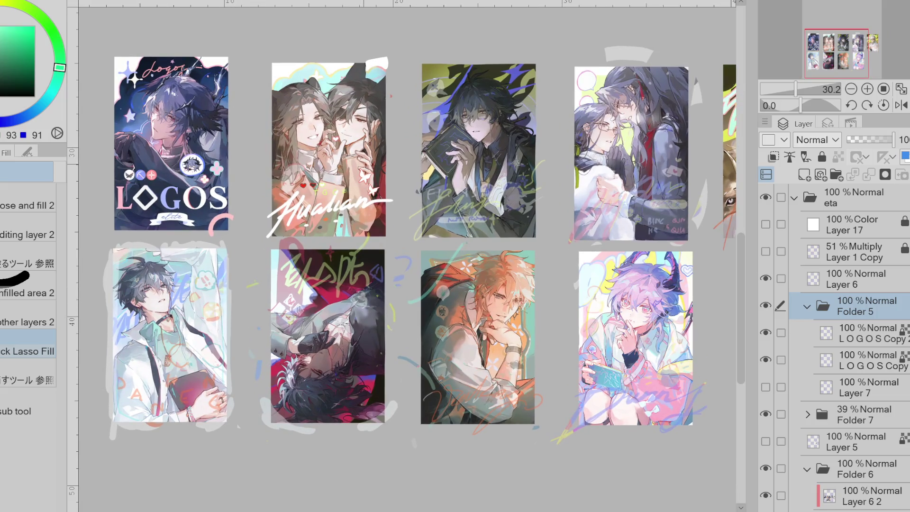
pyautogui.scroll(-1, 373, 189)
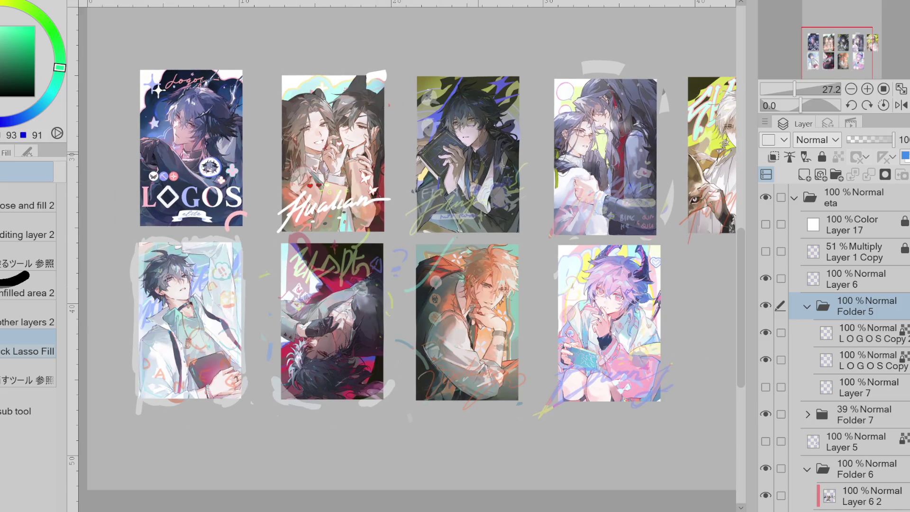
pyautogui.scroll(-2, 407, 246)
pyautogui.scroll(1, 407, 246)
pyautogui.scroll(1, 250, 168)
pyautogui.scroll(-1, 250, 168)
pyautogui.scroll(3, 250, 168)
pyautogui.scroll(5, 250, 169)
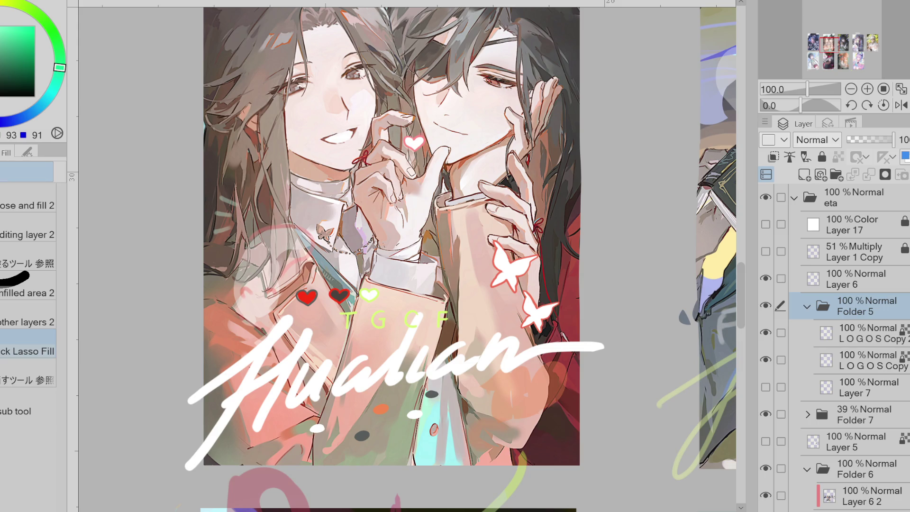
pyautogui.click(871, 334)
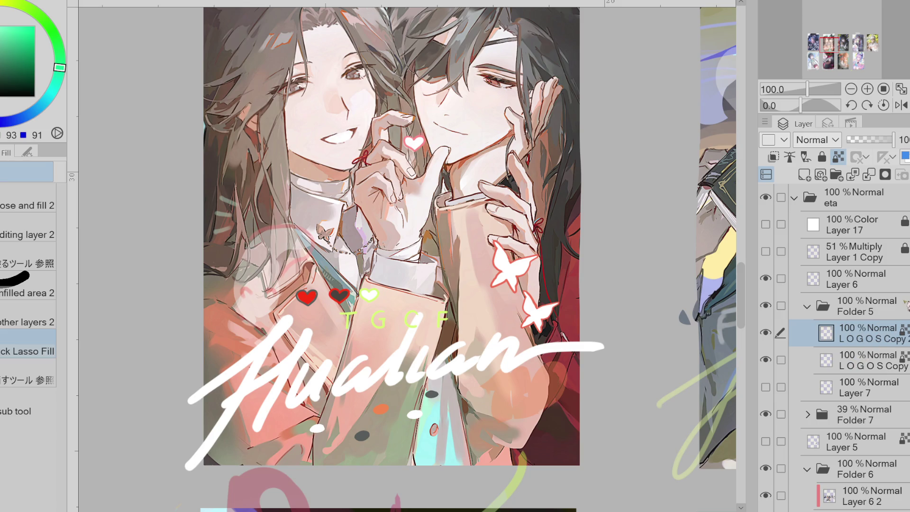
# Set Folder 7 to 100% opacity and select Layer 11 inside it
pyautogui.click(862, 414)
pyautogui.click(892, 139)
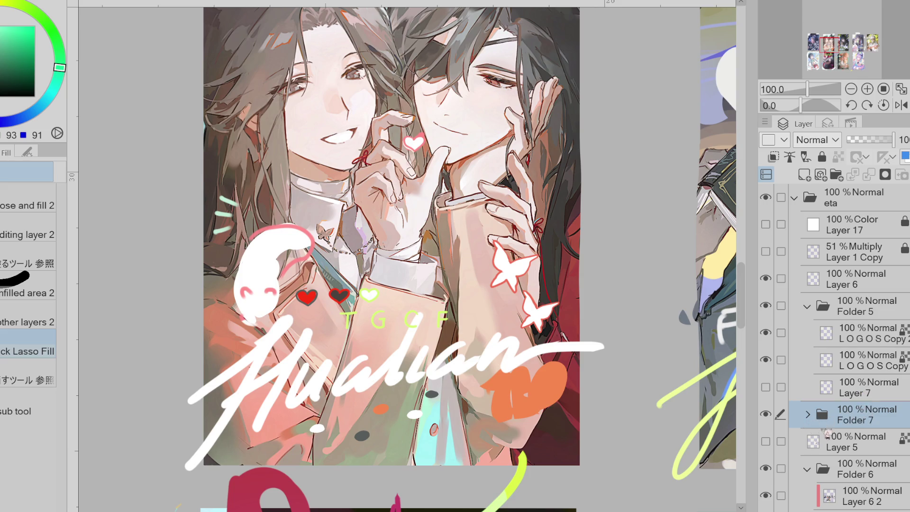
pyautogui.click(807, 415)
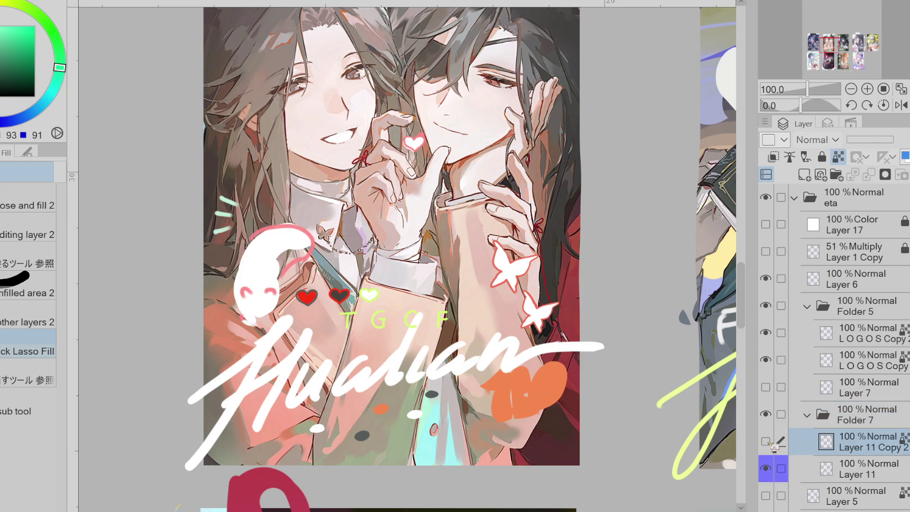
pyautogui.click(834, 469)
pyautogui.press('e')
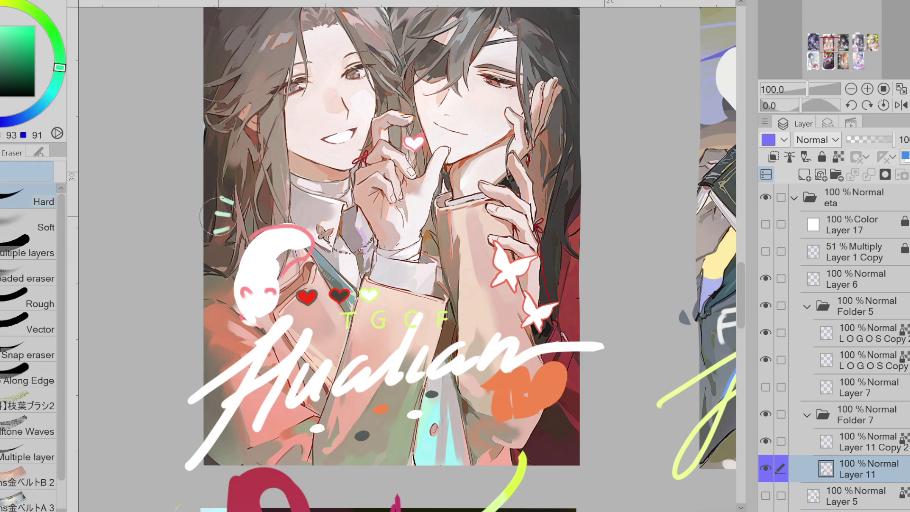
pyautogui.keyDown('alt'); pyautogui.click(509, 392); pyautogui.keyUp('alt')
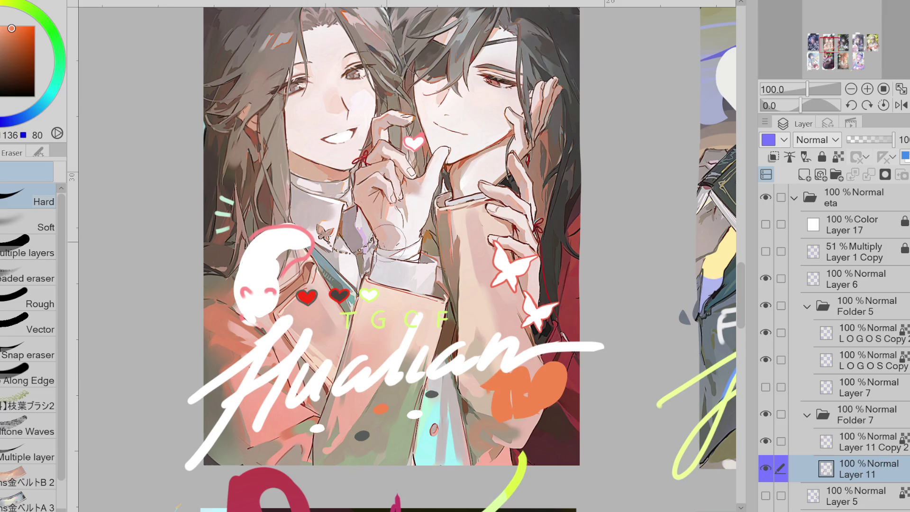
# Briefly hide the Hualian logo and Layer 11's doodles to compare, then show them again
pyautogui.scroll(-3, 392, 246)
pyautogui.scroll(3, 409, 406)
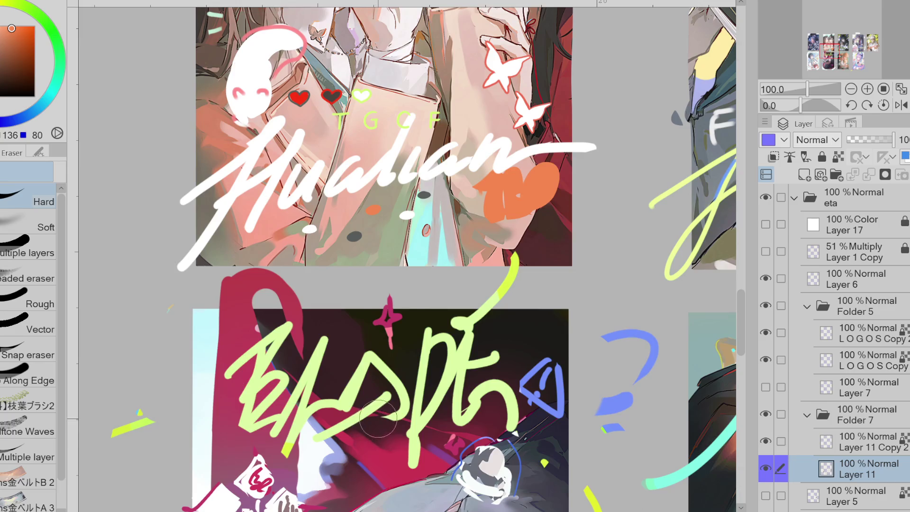
pyautogui.scroll(-2, 385, 417)
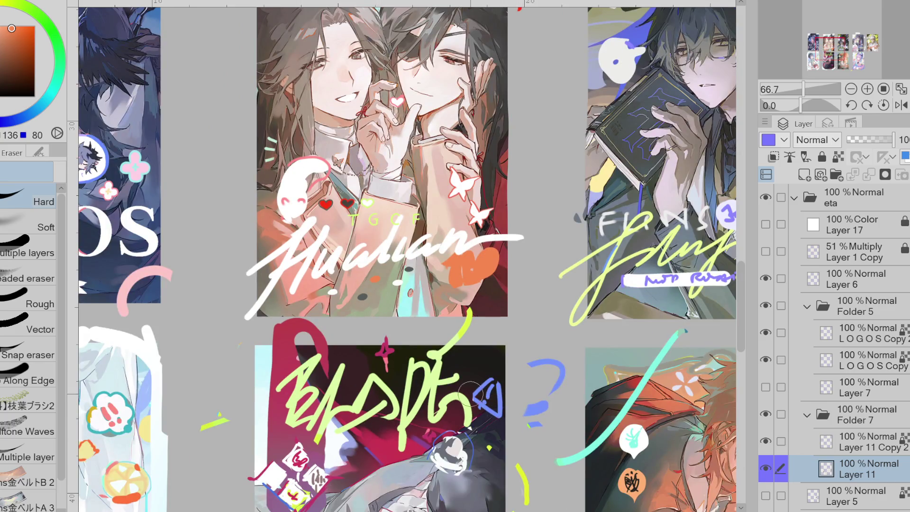
pyautogui.scroll(-2, 477, 394)
pyautogui.scroll(2, 638, 245)
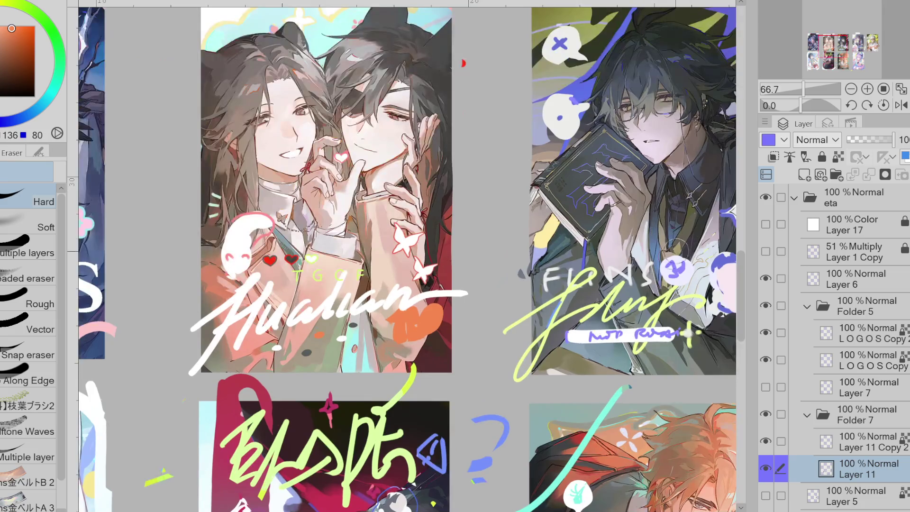
pyautogui.scroll(-1, 534, 263)
pyautogui.scroll(1, 322, 209)
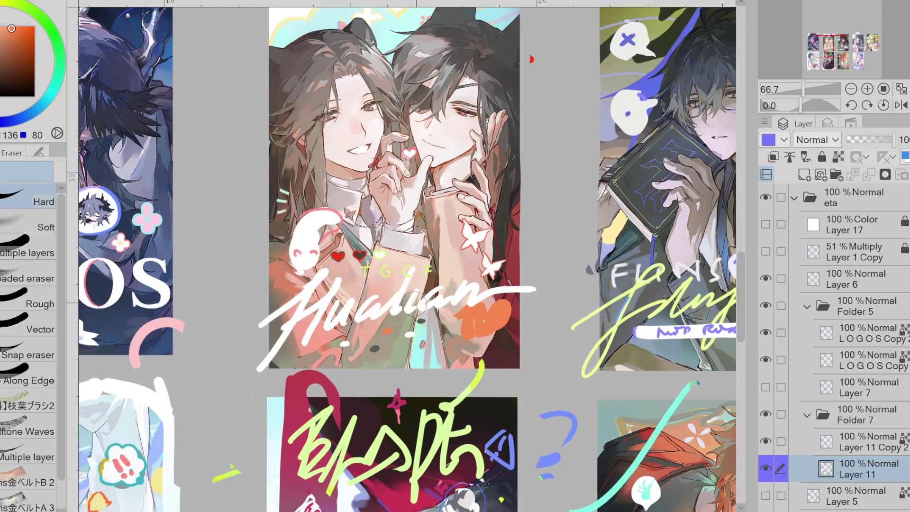
pyautogui.click(772, 362)
pyautogui.click(774, 363)
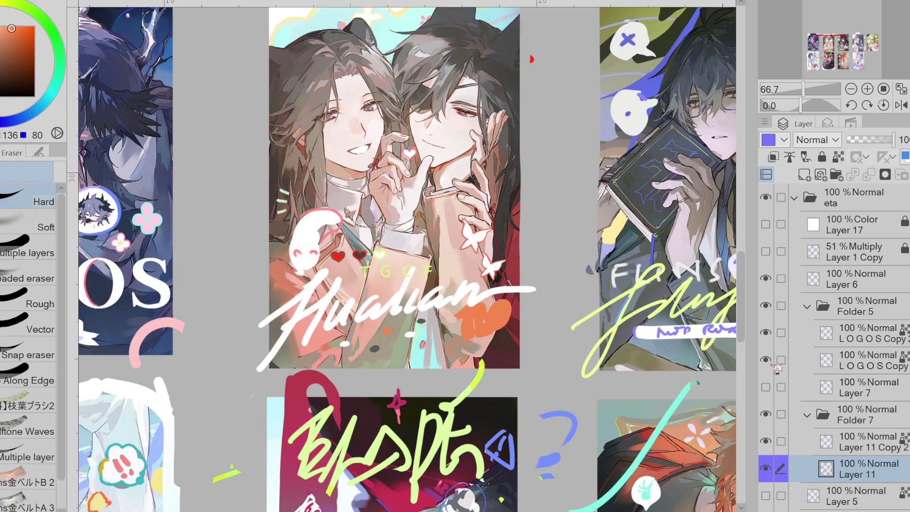
pyautogui.click(876, 382)
pyautogui.click(867, 440)
pyautogui.click(766, 441)
pyautogui.click(766, 441)
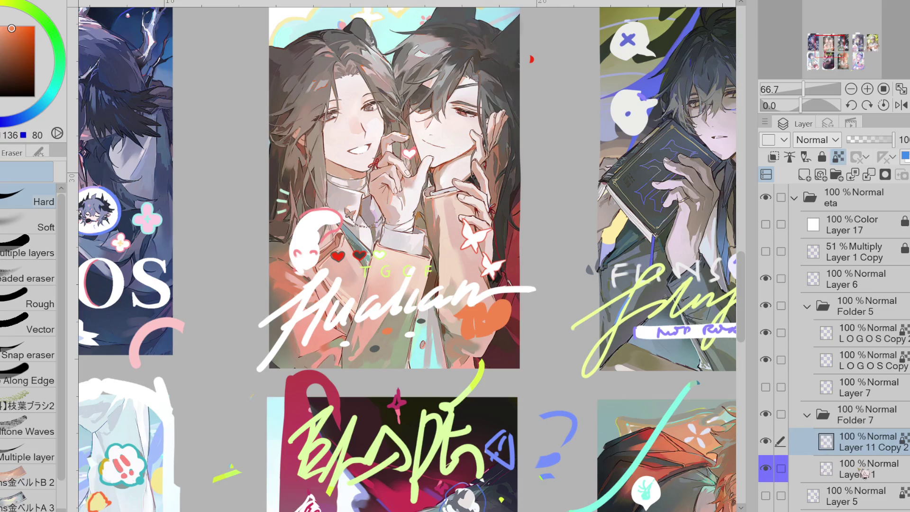
pyautogui.click(862, 469)
pyautogui.click(772, 469)
pyautogui.click(773, 469)
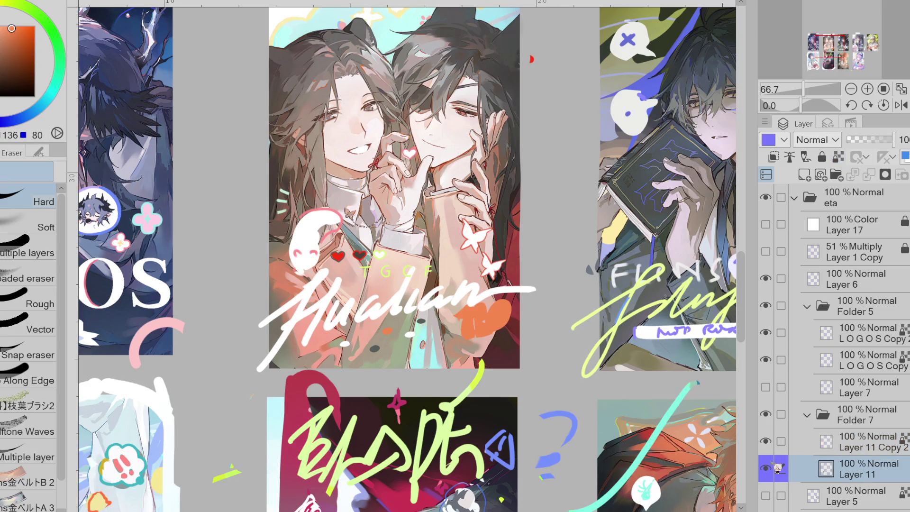
pyautogui.scroll(3, 304, 257)
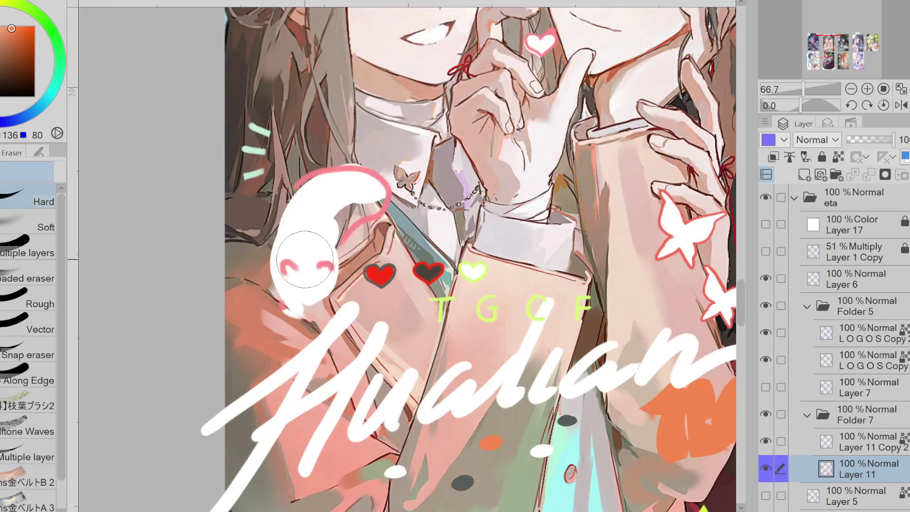
# Erase the old face marks from the white snake doodle
pyautogui.press('x')
pyautogui.press('p')
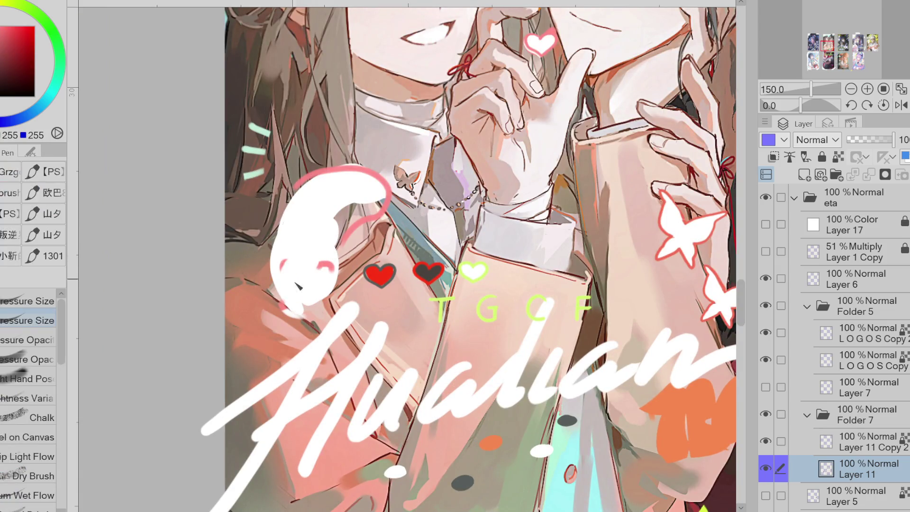
pyautogui.press('e')
pyautogui.moveTo(284, 303)
pyautogui.mouseDown()
pyautogui.moveTo(327, 270)
pyautogui.moveTo(397, 187)
pyautogui.mouseUp()
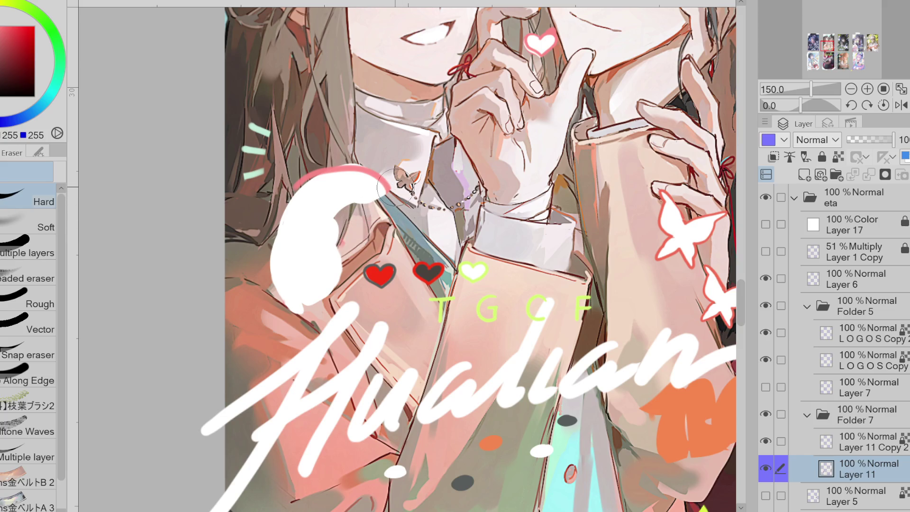
# Lasso the white snake doodle and raise it about 80 px
pyautogui.press('m')
pyautogui.moveTo(303, 156)
pyautogui.mouseDown()
pyautogui.moveTo(277, 184)
pyautogui.moveTo(360, 235)
pyautogui.moveTo(407, 147)
pyautogui.mouseUp()
pyautogui.hotkey('ctrl', 't')
pyautogui.moveTo(337, 298); pyautogui.dragTo(336, 259)
pyautogui.click(288, 313)
pyautogui.click(215, 299)
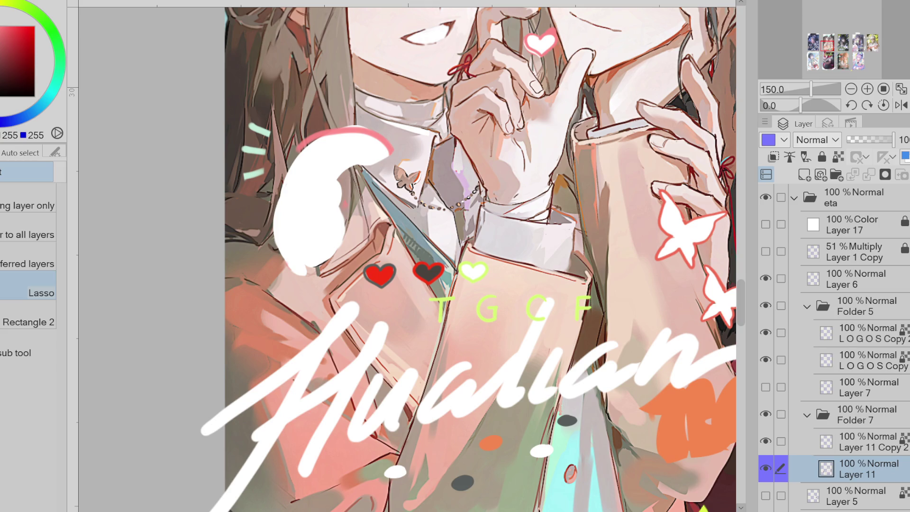
# Trim the white shape's right inner edge and lasso-fill its top further rightward
pyautogui.press('e')
pyautogui.moveTo(350, 183); pyautogui.dragTo(337, 255)
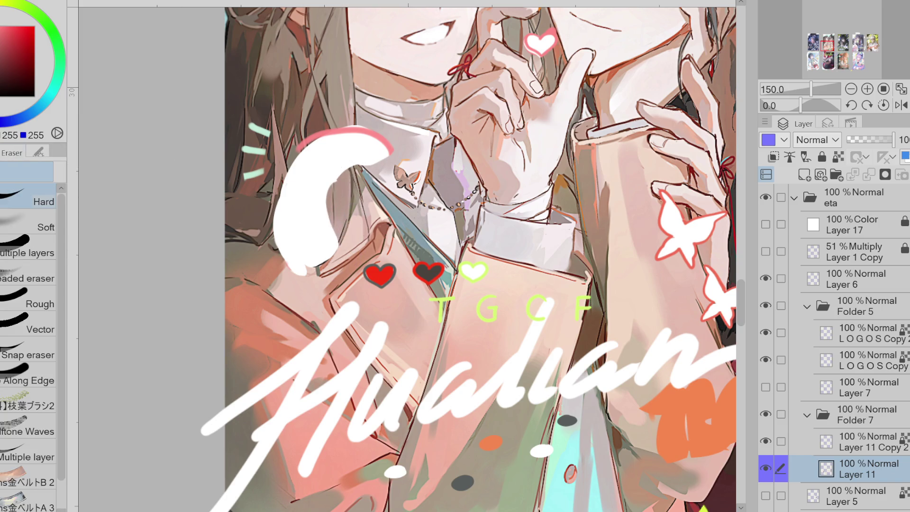
pyautogui.press('m')
pyautogui.moveTo(369, 136); pyautogui.dragTo(411, 142)
pyautogui.click(499, 189)
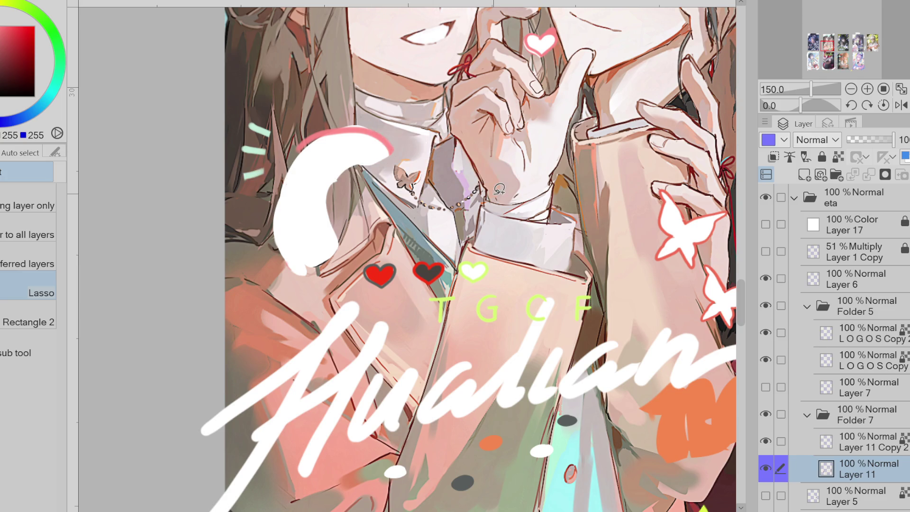
pyautogui.press('g')
pyautogui.moveTo(373, 146); pyautogui.dragTo(393, 142)
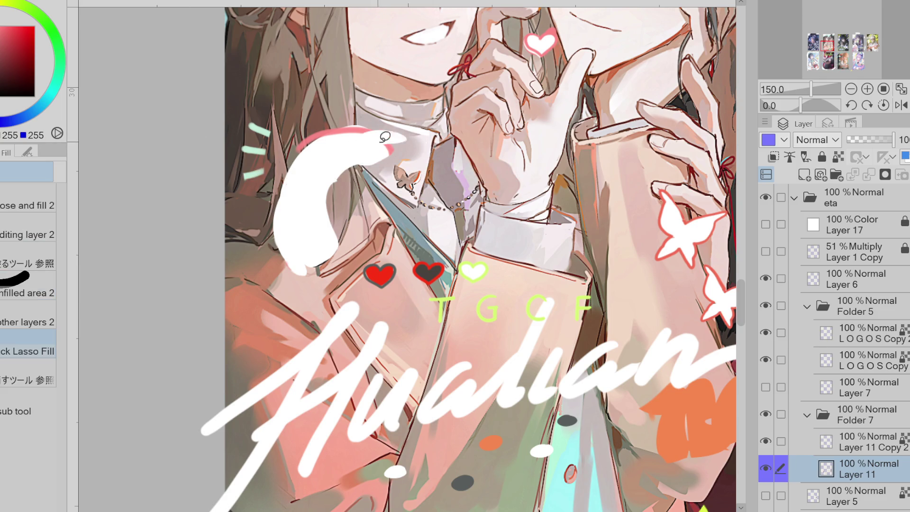
# Sample pink and draw a small pink arc on the white shape
pyautogui.keyDown('alt'); pyautogui.click(387, 134); pyautogui.keyUp('alt')
pyautogui.press('p')
pyautogui.moveTo(286, 240); pyautogui.dragTo(335, 226)
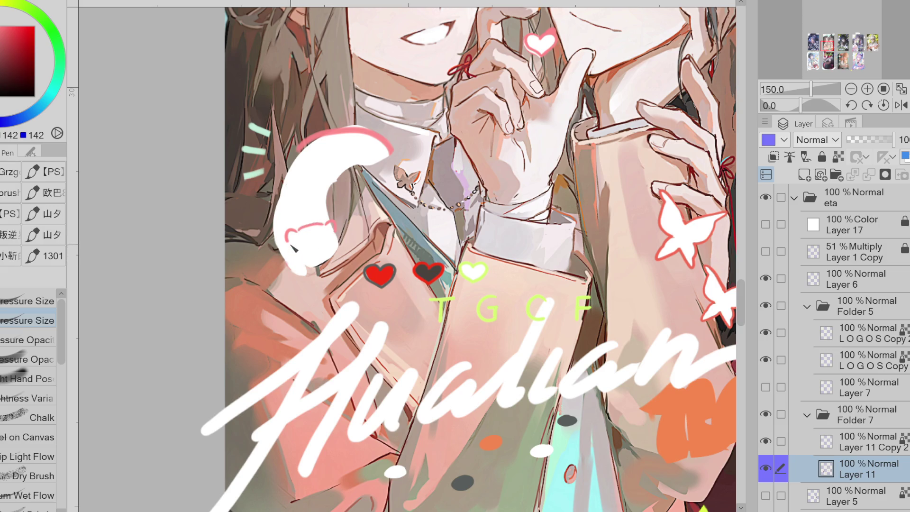
# Redraw the cat head's pink left, bottom and right outline with a slightly larger brush
pyautogui.click(303, 251)
pyautogui.hotkey('ctrl', 'z')
pyautogui.press(']')
pyautogui.press(']')
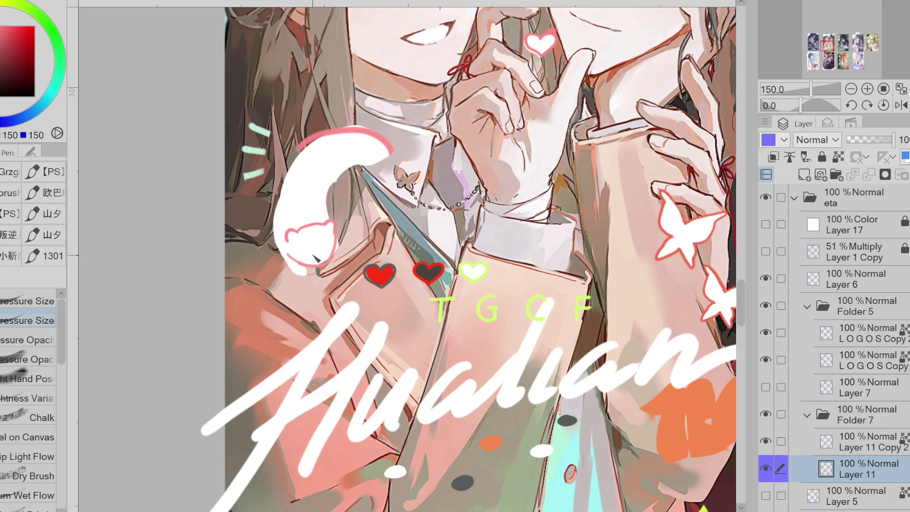
pyautogui.moveTo(292, 244)
pyautogui.mouseDown()
pyautogui.moveTo(286, 255)
pyautogui.moveTo(296, 264)
pyautogui.moveTo(336, 254)
pyautogui.moveTo(339, 240)
pyautogui.moveTo(330, 265)
pyautogui.mouseUp()
pyautogui.hotkey('ctrl', 'z')
pyautogui.hotkey('ctrl', 'z')
pyautogui.moveTo(317, 269); pyautogui.dragTo(316, 254)
pyautogui.scroll(1, 316, 255)
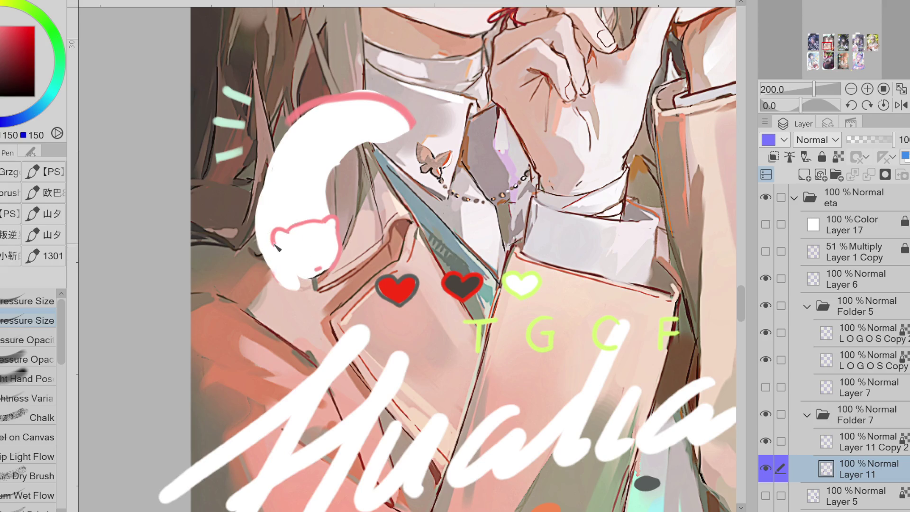
pyautogui.moveTo(274, 242)
pyautogui.mouseDown()
pyautogui.moveTo(319, 276)
pyautogui.moveTo(332, 265)
pyautogui.mouseUp()
pyautogui.hotkey('ctrl', 'z')
pyautogui.moveTo(287, 245)
pyautogui.mouseDown()
pyautogui.moveTo(320, 277)
pyautogui.moveTo(335, 269)
pyautogui.mouseUp()
# Dot in an eye, then erase and paint over the stray pink eye
pyautogui.click(297, 252)
pyautogui.press('e')
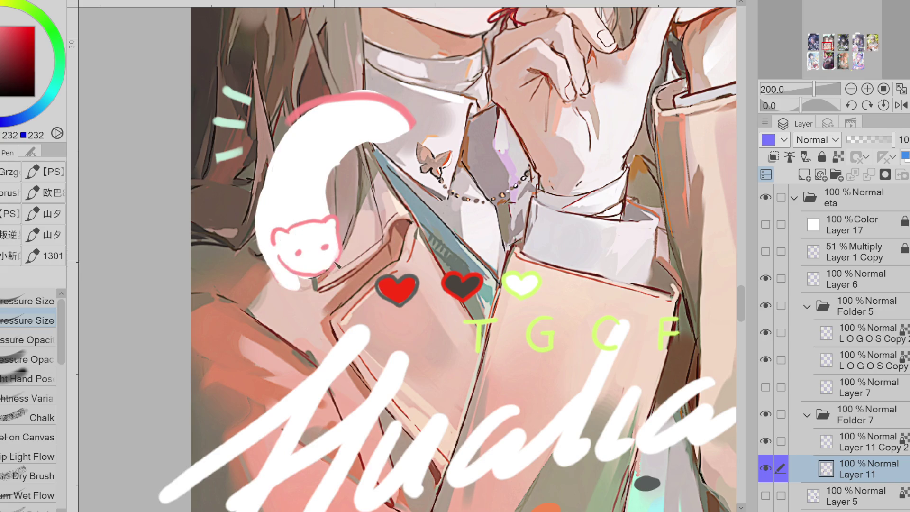
pyautogui.moveTo(344, 245)
pyautogui.mouseDown()
pyautogui.moveTo(303, 241)
pyautogui.moveTo(334, 249)
pyautogui.mouseUp()
pyautogui.press('p')
pyautogui.moveTo(282, 234); pyautogui.dragTo(284, 233)
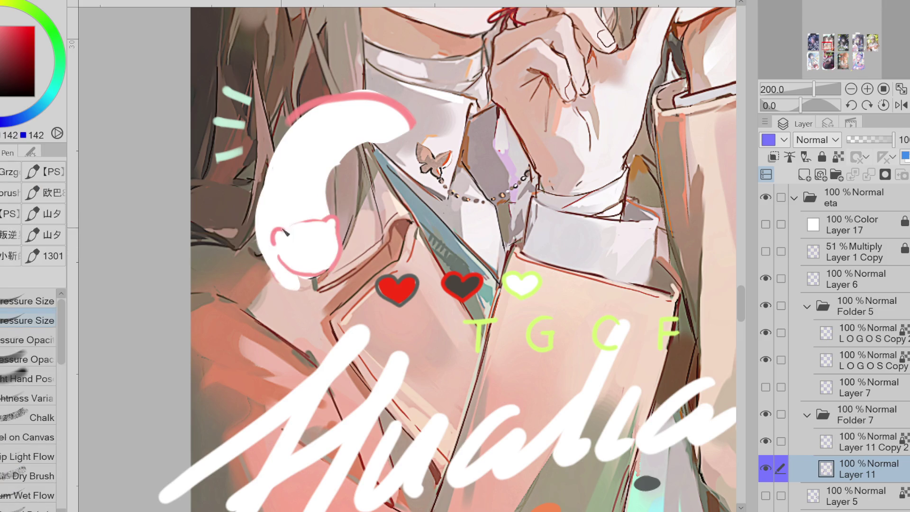
# Eyedrop the outline pink, complete the right ear, and add blush to both cheeks
pyautogui.keyDown('alt'); pyautogui.click(337, 219); pyautogui.keyUp('alt')
pyautogui.keyDown('alt'); pyautogui.click(339, 238); pyautogui.keyUp('alt')
pyautogui.moveTo(324, 226); pyautogui.dragTo(338, 224)
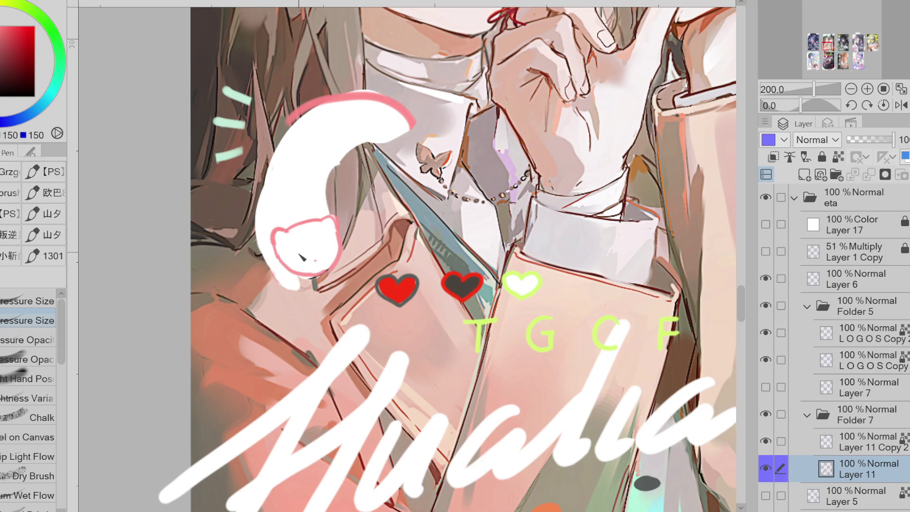
pyautogui.moveTo(298, 256); pyautogui.dragTo(302, 257)
pyautogui.click(327, 251)
# Eyedrop colours from the face and draw a tiny mouth on the cat face
pyautogui.keyDown('alt'); pyautogui.click(302, 237); pyautogui.keyUp('alt')
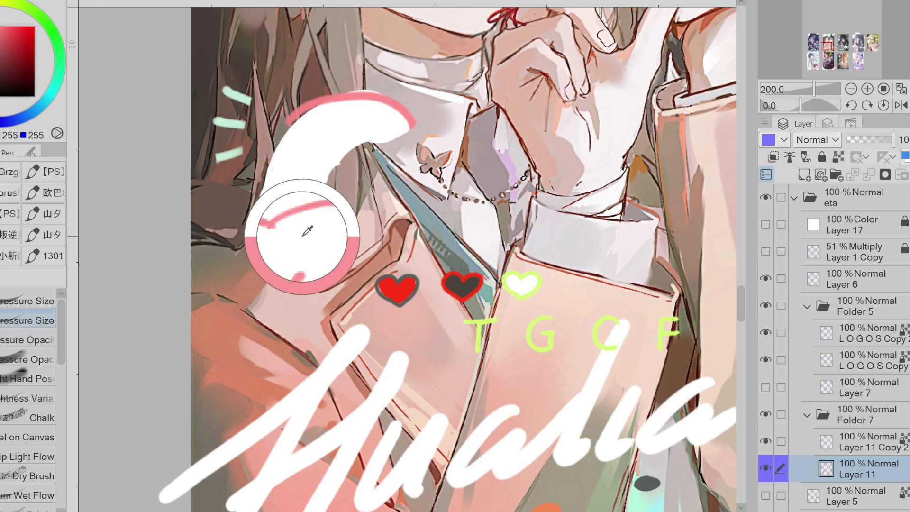
pyautogui.keyDown('alt'); pyautogui.click(326, 216); pyautogui.keyUp('alt')
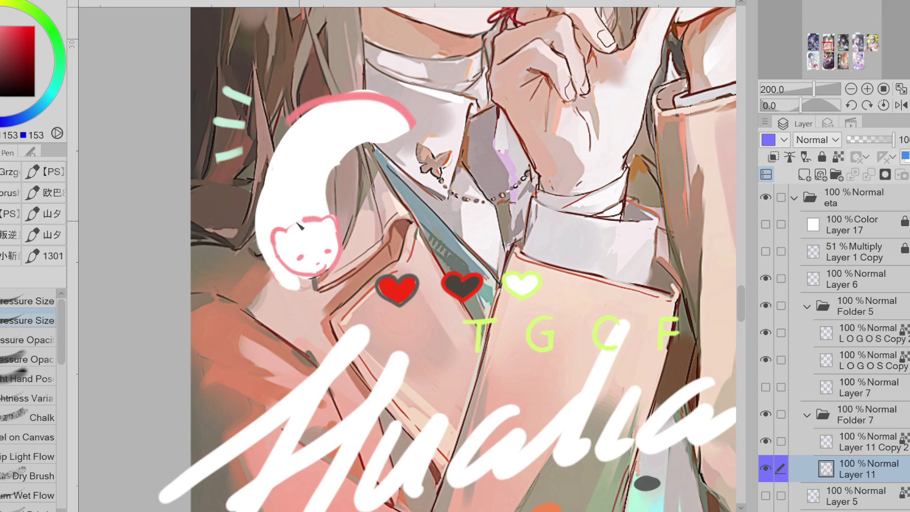
pyautogui.keyDown('alt'); pyautogui.click(408, 124); pyautogui.keyUp('alt')
pyautogui.keyDown('alt'); pyautogui.click(409, 114); pyautogui.keyUp('alt')
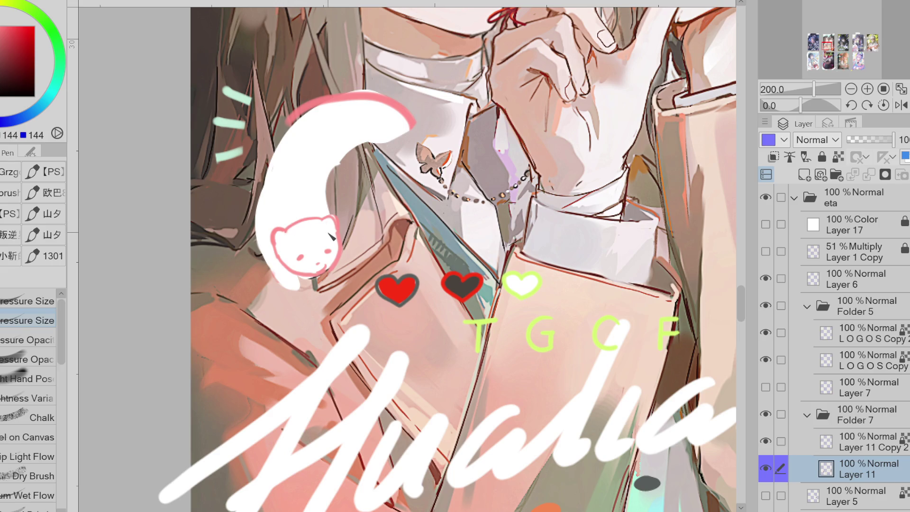
pyautogui.moveTo(268, 171)
pyautogui.mouseDown()
pyautogui.moveTo(261, 208)
pyautogui.moveTo(279, 277)
pyautogui.moveTo(296, 293)
pyautogui.mouseUp()
pyautogui.hotkey('ctrl', 'z')
pyautogui.keyDown('alt'); pyautogui.click(324, 259); pyautogui.keyUp('alt')
pyautogui.keyDown('alt'); pyautogui.click(273, 259); pyautogui.keyUp('alt')
pyautogui.keyDown('alt'); pyautogui.click(282, 258); pyautogui.keyUp('alt')
pyautogui.keyDown('alt'); pyautogui.click(337, 256); pyautogui.keyUp('alt')
pyautogui.keyDown('alt'); pyautogui.click(337, 243); pyautogui.keyUp('alt')
pyautogui.moveTo(313, 261); pyautogui.dragTo(316, 263)
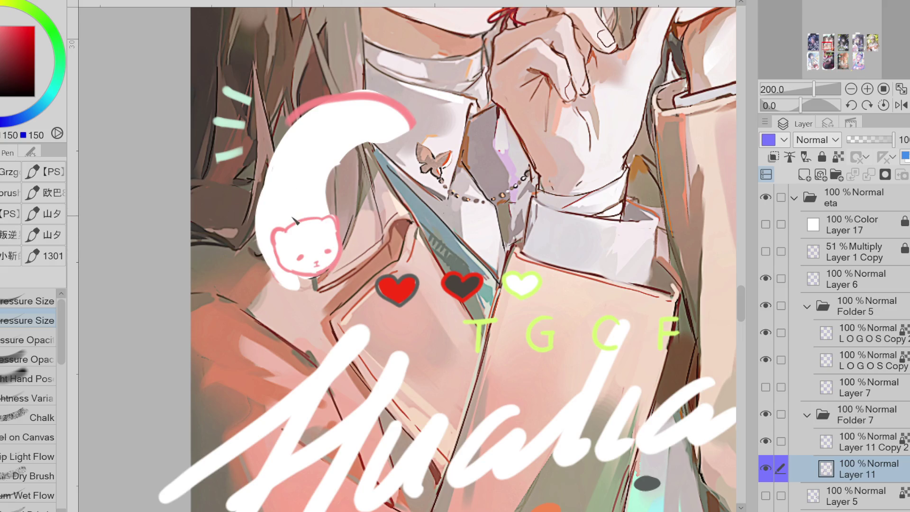
# Eyedrop the outline pink and draw the cat's left ear outline
pyautogui.keyDown('alt'); pyautogui.click(287, 240); pyautogui.keyUp('alt')
pyautogui.keyDown('alt'); pyautogui.click(306, 221); pyautogui.keyUp('alt')
pyautogui.moveTo(287, 222); pyautogui.dragTo(275, 241)
pyautogui.keyDown('alt'); pyautogui.click(295, 221); pyautogui.keyUp('alt')
pyautogui.moveTo(287, 228); pyautogui.dragTo(272, 239)
# Dab pink cheek dots and a small mouth mark on the cat face
pyautogui.keyDown('alt'); pyautogui.click(324, 247); pyautogui.keyUp('alt')
pyautogui.keyDown('alt'); pyautogui.click(335, 244); pyautogui.keyUp('alt')
pyautogui.click(300, 257)
pyautogui.click(316, 260)
pyautogui.click(327, 258)
# Paint white over stray marks, touch up the ear outline, and set pen size to 144
pyautogui.keyDown('alt'); pyautogui.click(324, 244); pyautogui.keyUp('alt')
pyautogui.moveTo(322, 248); pyautogui.dragTo(330, 255)
pyautogui.moveTo(269, 227); pyautogui.dragTo(274, 240)
pyautogui.keyDown('alt'); pyautogui.click(319, 249); pyautogui.keyUp('alt')
pyautogui.moveTo(315, 263); pyautogui.dragTo(327, 273)
pyautogui.keyDown('alt'); pyautogui.click(331, 251); pyautogui.keyUp('alt')
pyautogui.moveTo(407, 119); pyautogui.dragTo(403, 119)
pyautogui.scroll(-3, 322, 232)
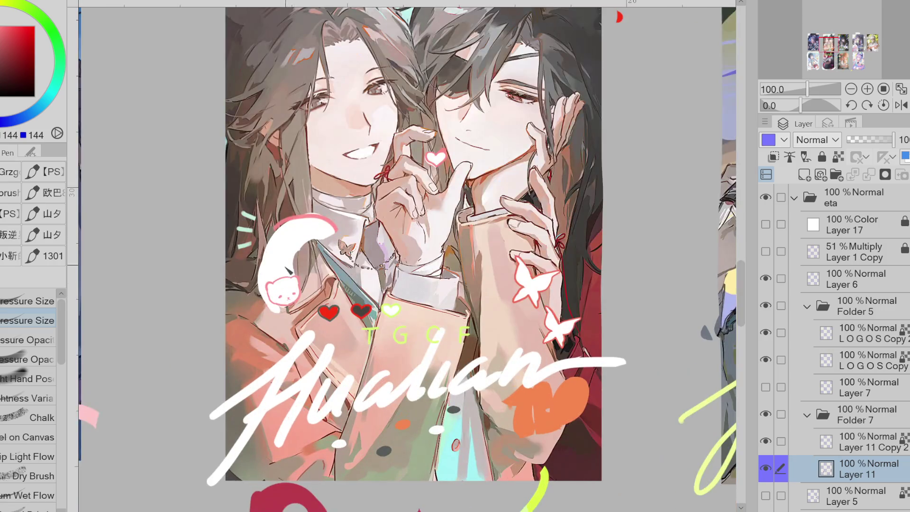
# Try Lasso and Liquify, then erase the white snake body above the cat head
pyautogui.press('e')
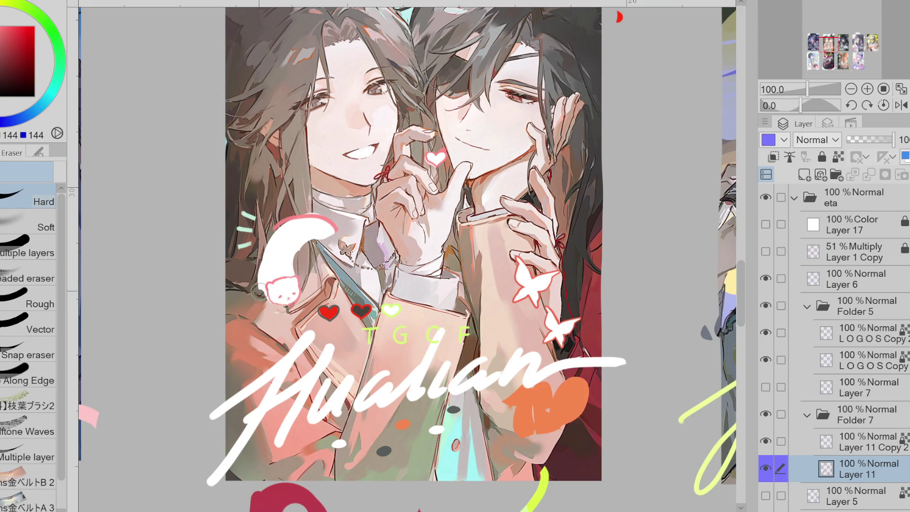
pyautogui.press('p')
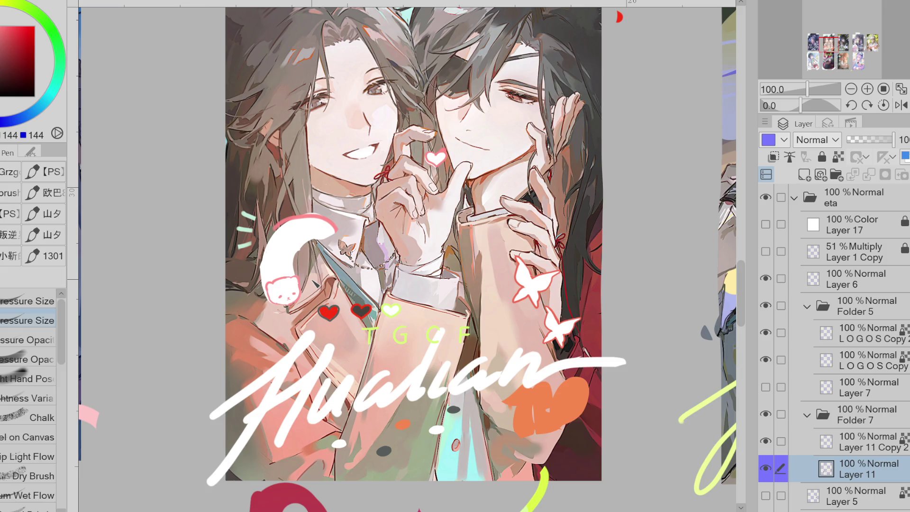
pyautogui.press('m')
pyautogui.moveTo(272, 279)
pyautogui.mouseDown()
pyautogui.moveTo(274, 306)
pyautogui.moveTo(293, 291)
pyautogui.mouseUp()
pyautogui.hotkey('ctrl', 'd')
pyautogui.press('g')
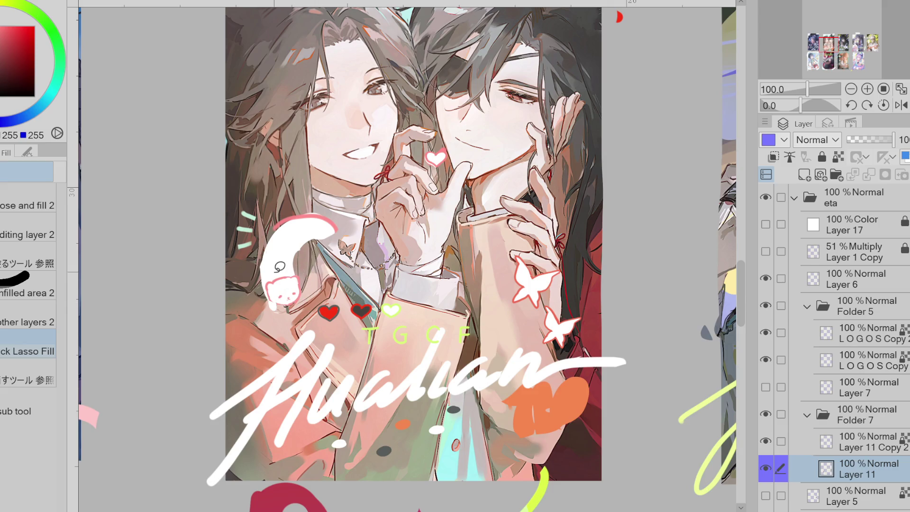
pyautogui.press('e')
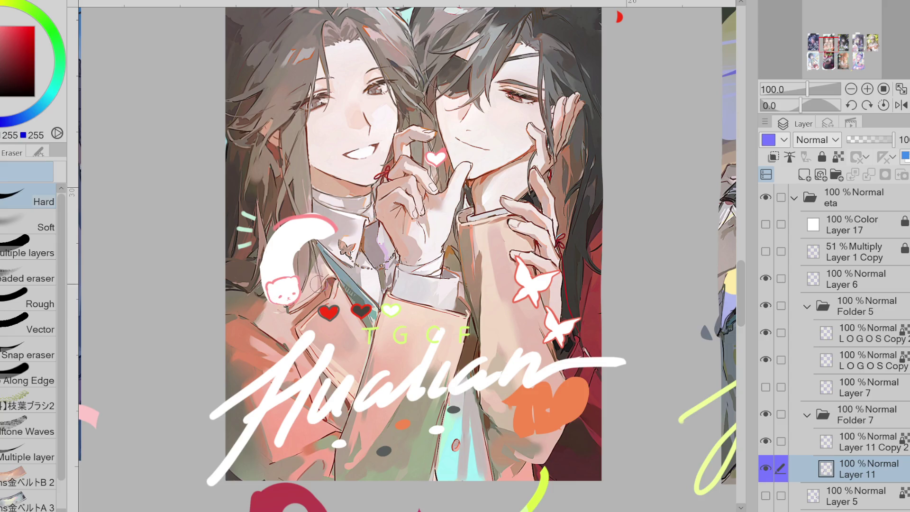
pyautogui.press('j')
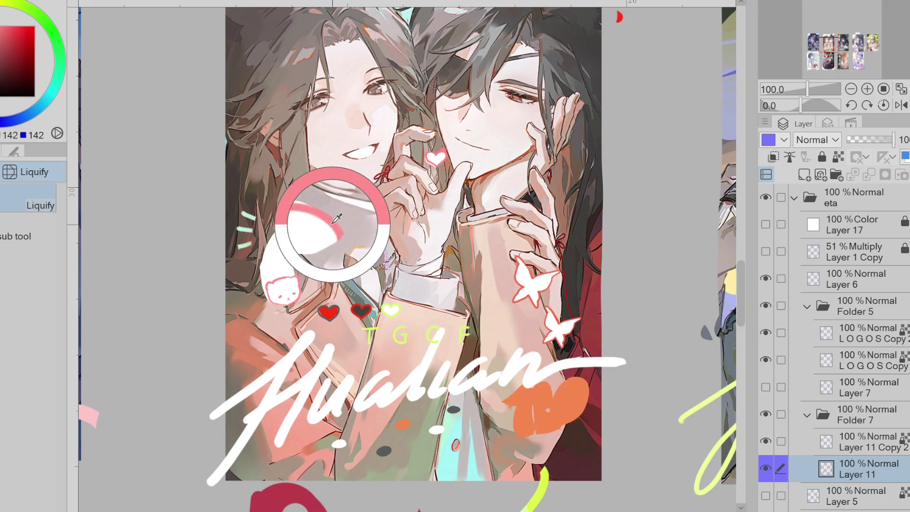
pyautogui.press('p')
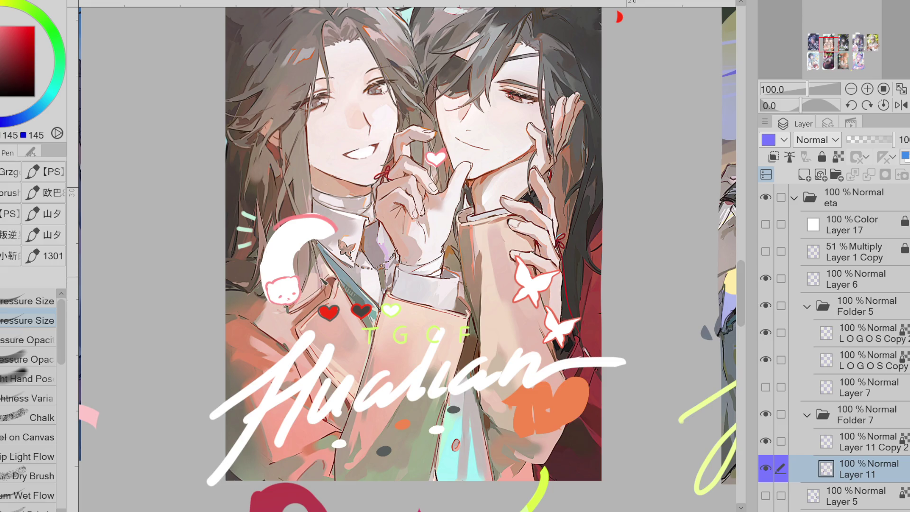
pyautogui.press('e')
pyautogui.moveTo(340, 230)
pyautogui.mouseDown()
pyautogui.moveTo(326, 216)
pyautogui.moveTo(270, 284)
pyautogui.mouseUp()
pyautogui.press('p')
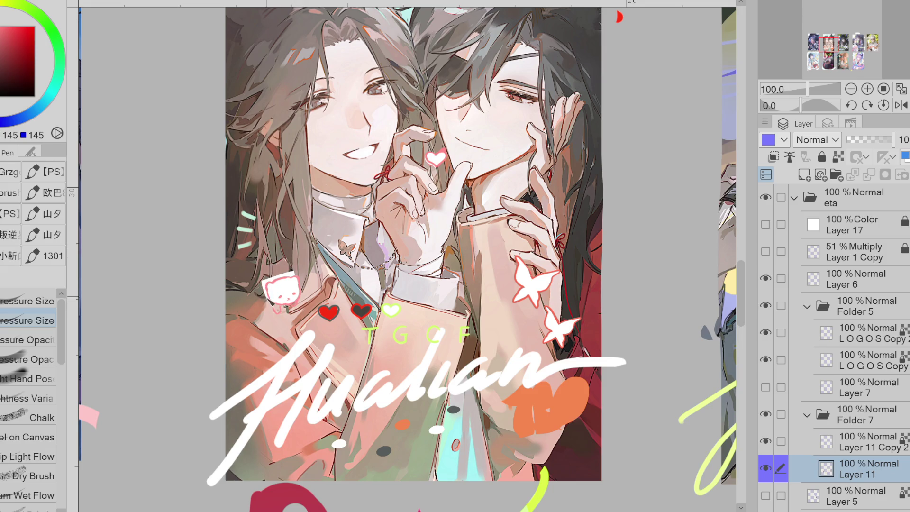
# Draw pink strokes curving up from the cat head, undoing and retrying until the body looks right
pyautogui.moveTo(275, 310)
pyautogui.mouseDown()
pyautogui.moveTo(262, 290)
pyautogui.moveTo(268, 246)
pyautogui.moveTo(283, 229)
pyautogui.mouseUp()
pyautogui.moveTo(300, 248)
pyautogui.mouseDown()
pyautogui.moveTo(296, 283)
pyautogui.moveTo(269, 239)
pyautogui.moveTo(264, 280)
pyautogui.moveTo(281, 253)
pyautogui.mouseUp()
pyautogui.hotkey('ctrl', 'z')
pyautogui.hotkey('ctrl', 'z')
pyautogui.hotkey('ctrl', 'z')
pyautogui.hotkey('ctrl', 'z')
pyautogui.moveTo(284, 220); pyautogui.dragTo(265, 280)
pyautogui.hotkey('ctrl', 'z')
pyautogui.moveTo(287, 271)
pyautogui.mouseDown()
pyautogui.moveTo(290, 240)
pyautogui.moveTo(256, 254)
pyautogui.moveTo(266, 280)
pyautogui.mouseUp()
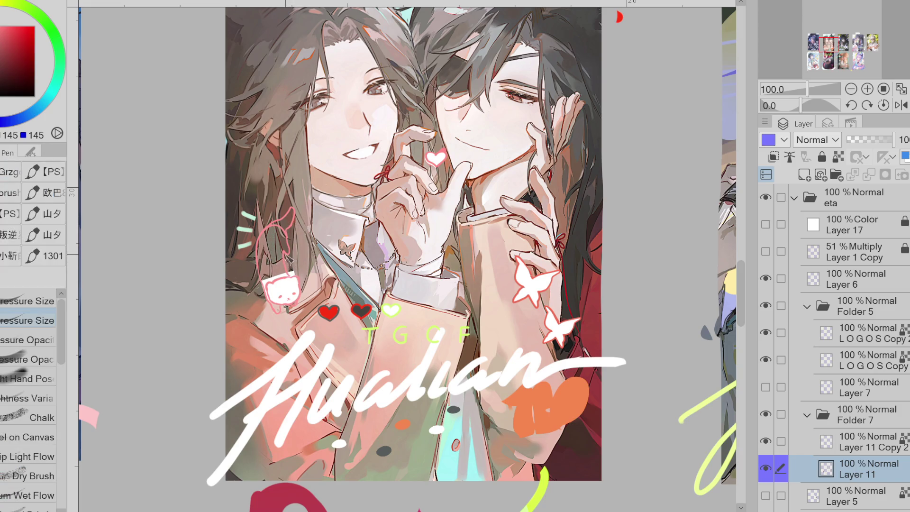
pyautogui.press('e')
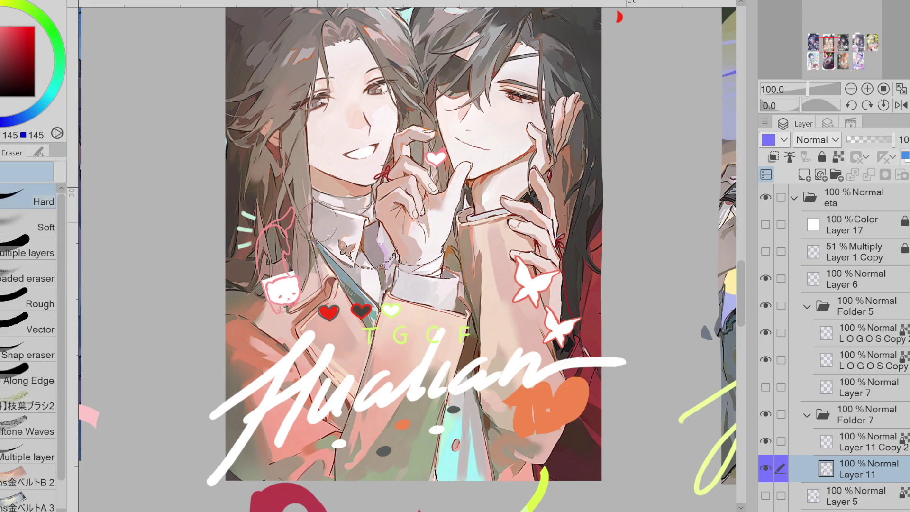
pyautogui.scroll(3, 293, 265)
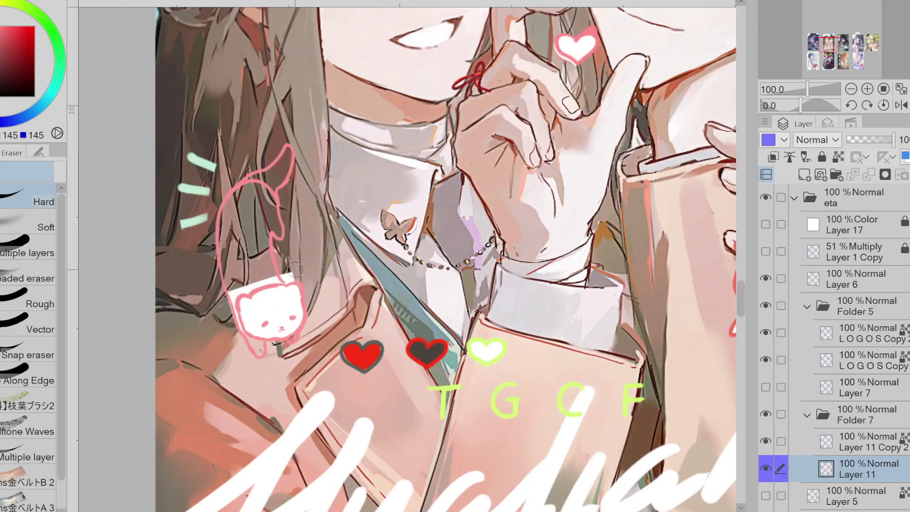
# Add Layer 14 beneath Layer 11 and make Layer 11 the reference layer
pyautogui.press('p')
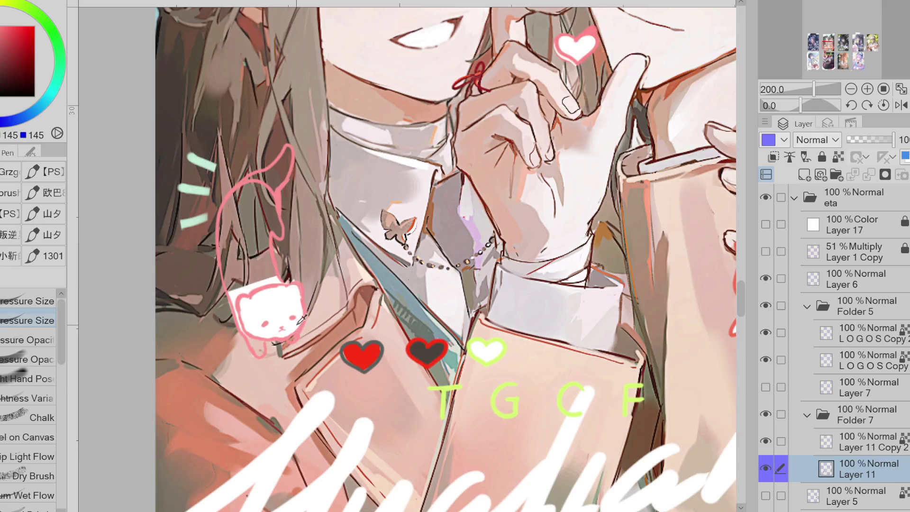
pyautogui.scroll(-1, 301, 320)
pyautogui.click(804, 174)
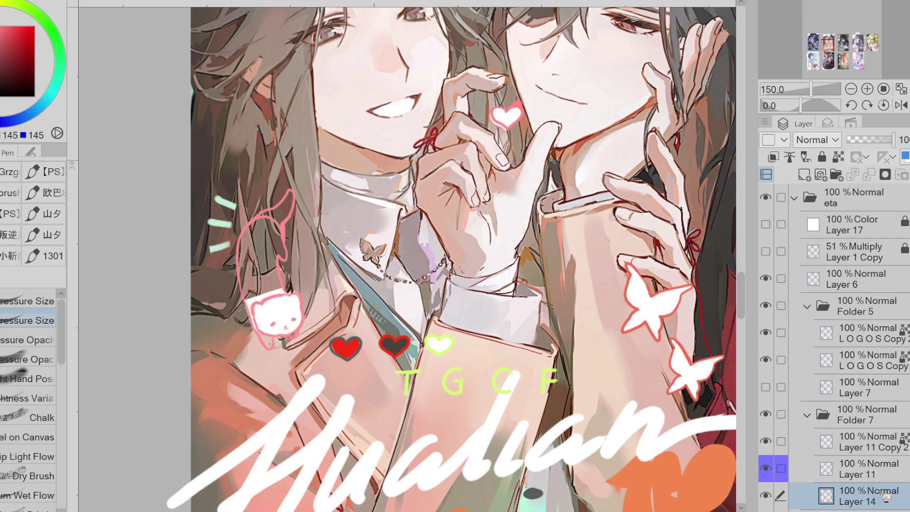
pyautogui.press('g')
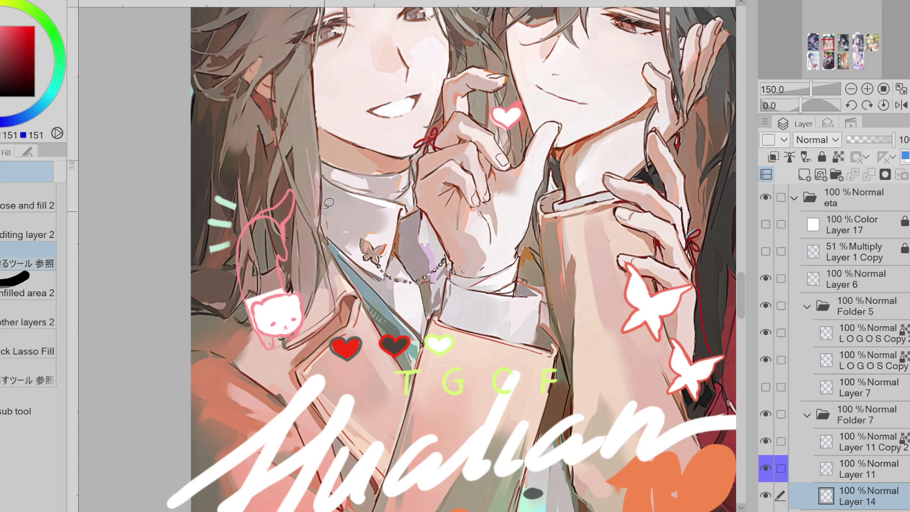
pyautogui.click(857, 468)
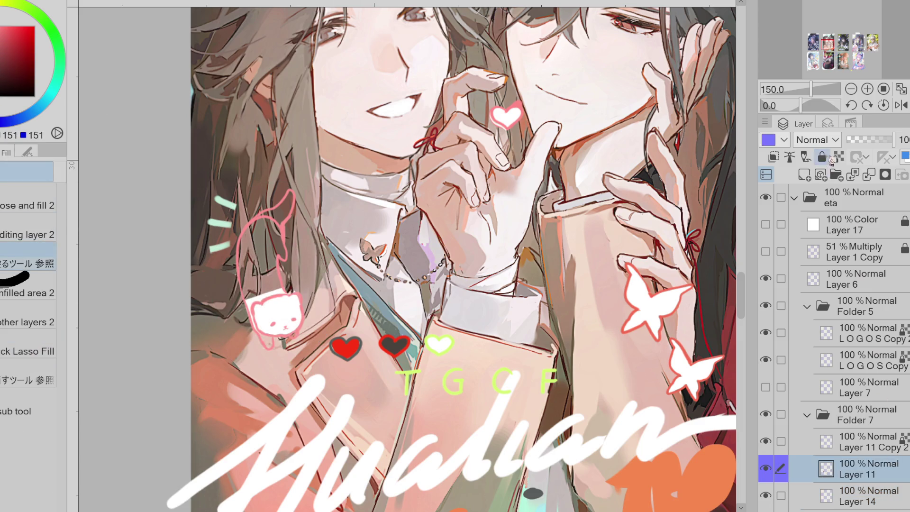
pyautogui.click(805, 157)
pyautogui.click(789, 157)
pyautogui.click(857, 495)
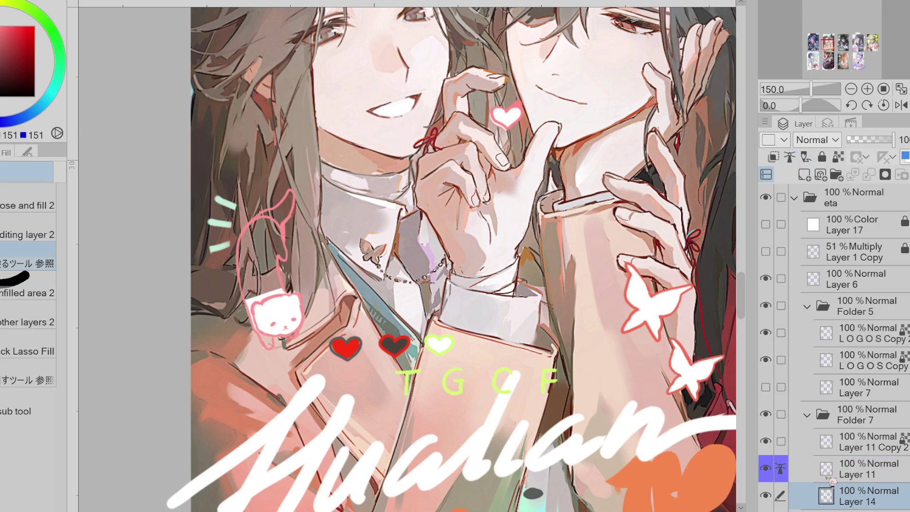
# Lasso-fill the inside of the pink cat outline with white on Layer 14
pyautogui.moveTo(246, 344); pyautogui.dragTo(249, 346)
pyautogui.keyDown('alt'); pyautogui.click(273, 291); pyautogui.keyUp('alt')
pyautogui.moveTo(319, 232)
pyautogui.mouseDown()
pyautogui.moveTo(283, 178)
pyautogui.moveTo(318, 232)
pyautogui.mouseUp()
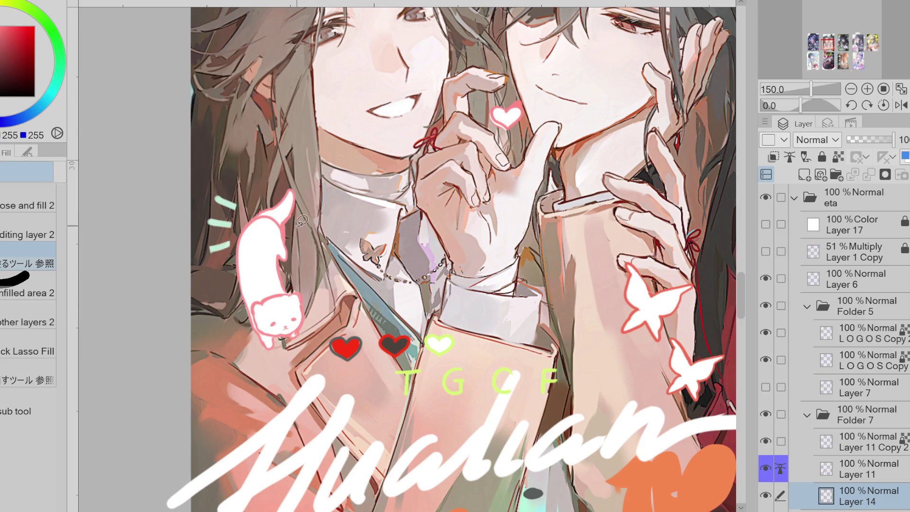